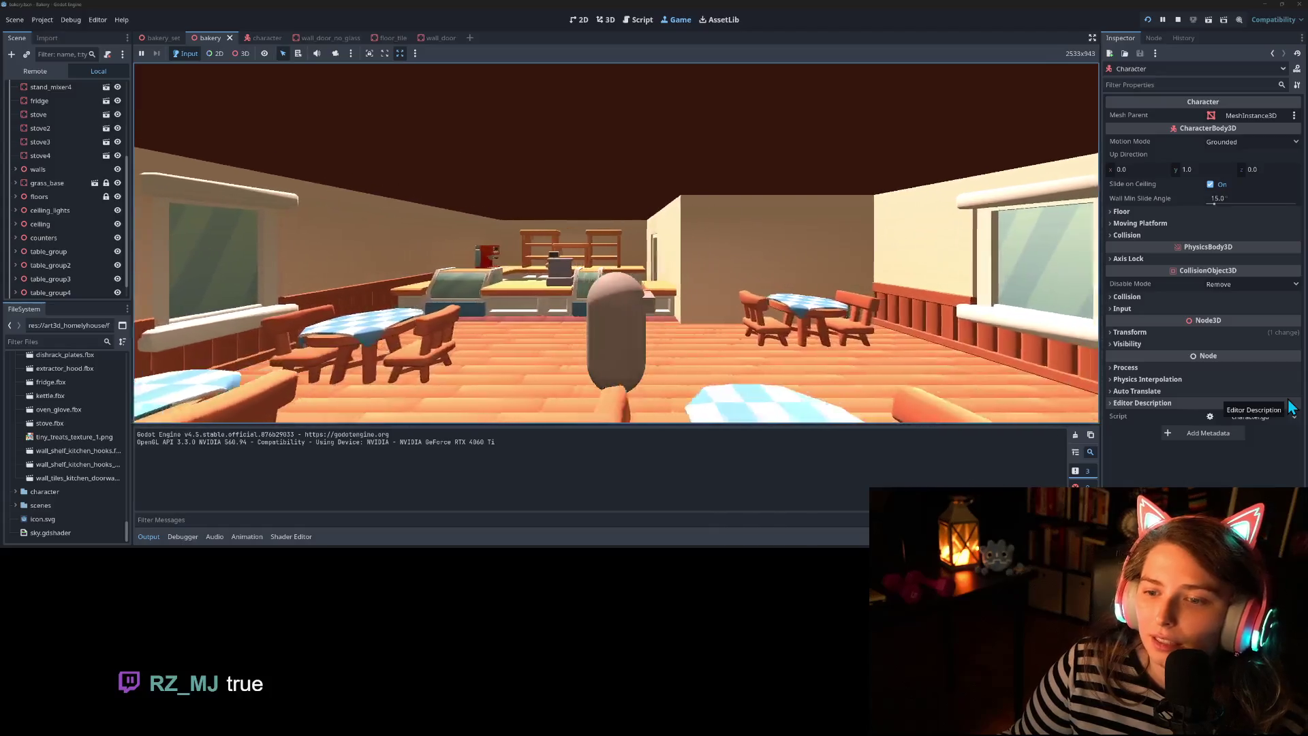
# Walk the character around the bakery, toward the open door and back by the counter
pyautogui.press('w')
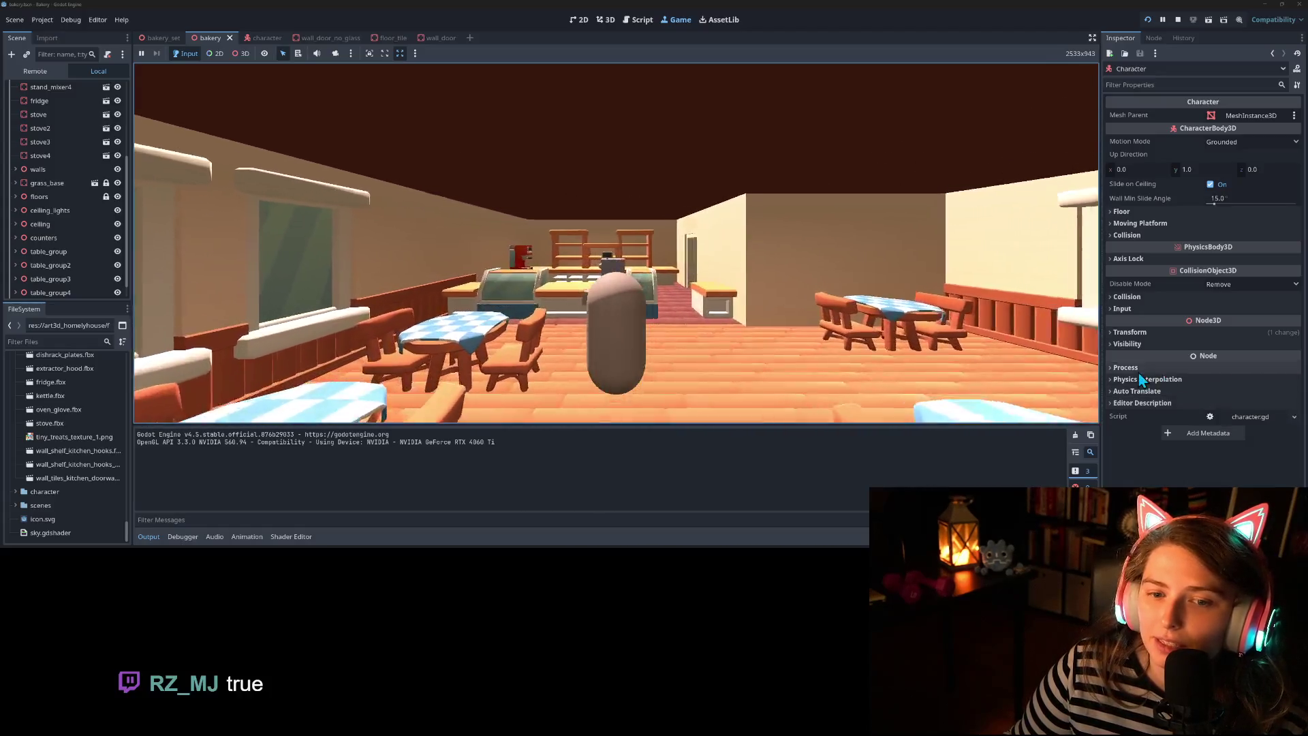
pyautogui.press('w')
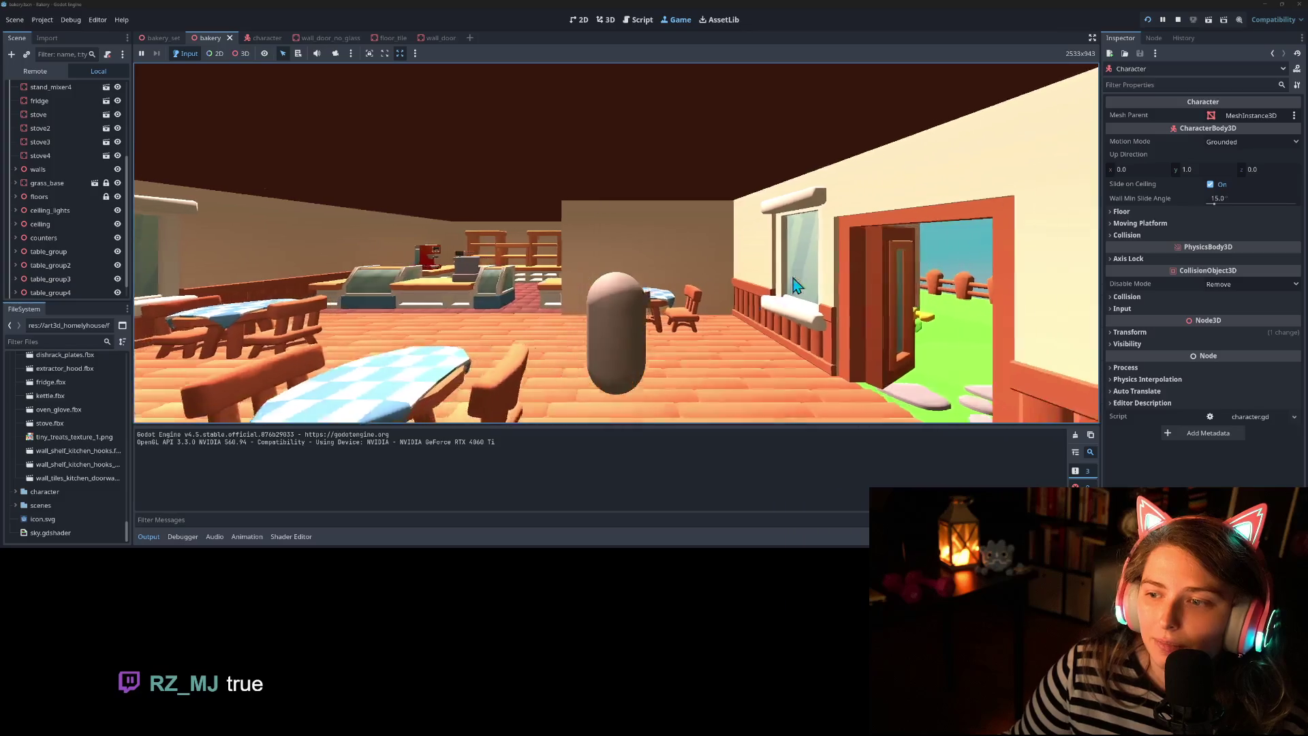
pyautogui.press('s')
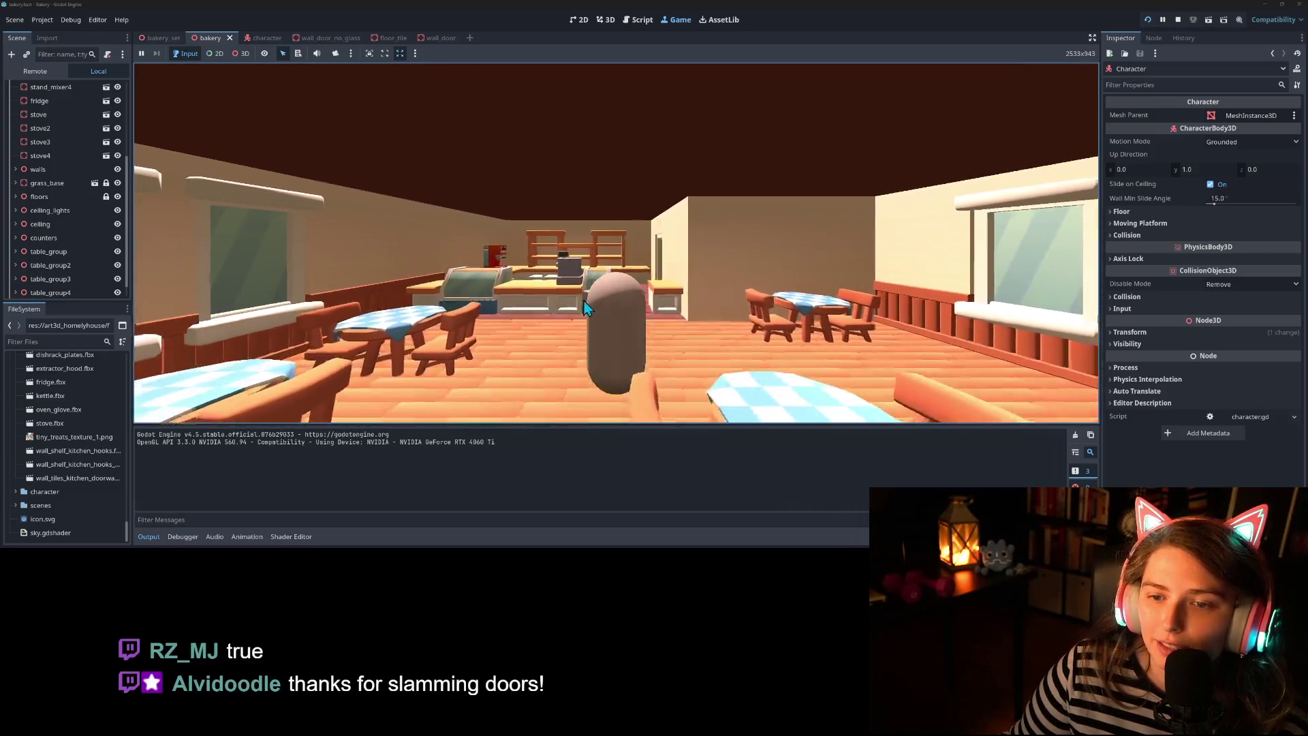
pyautogui.press('w')
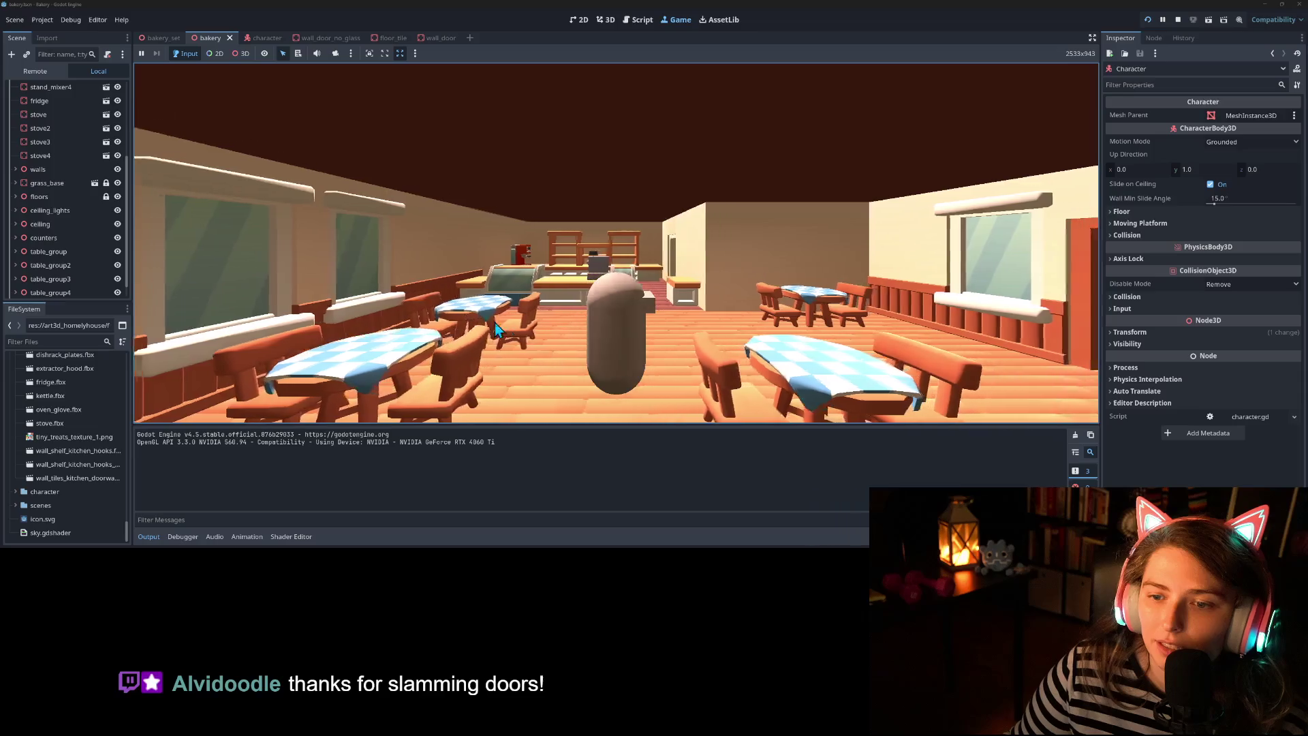
pyautogui.press('a')
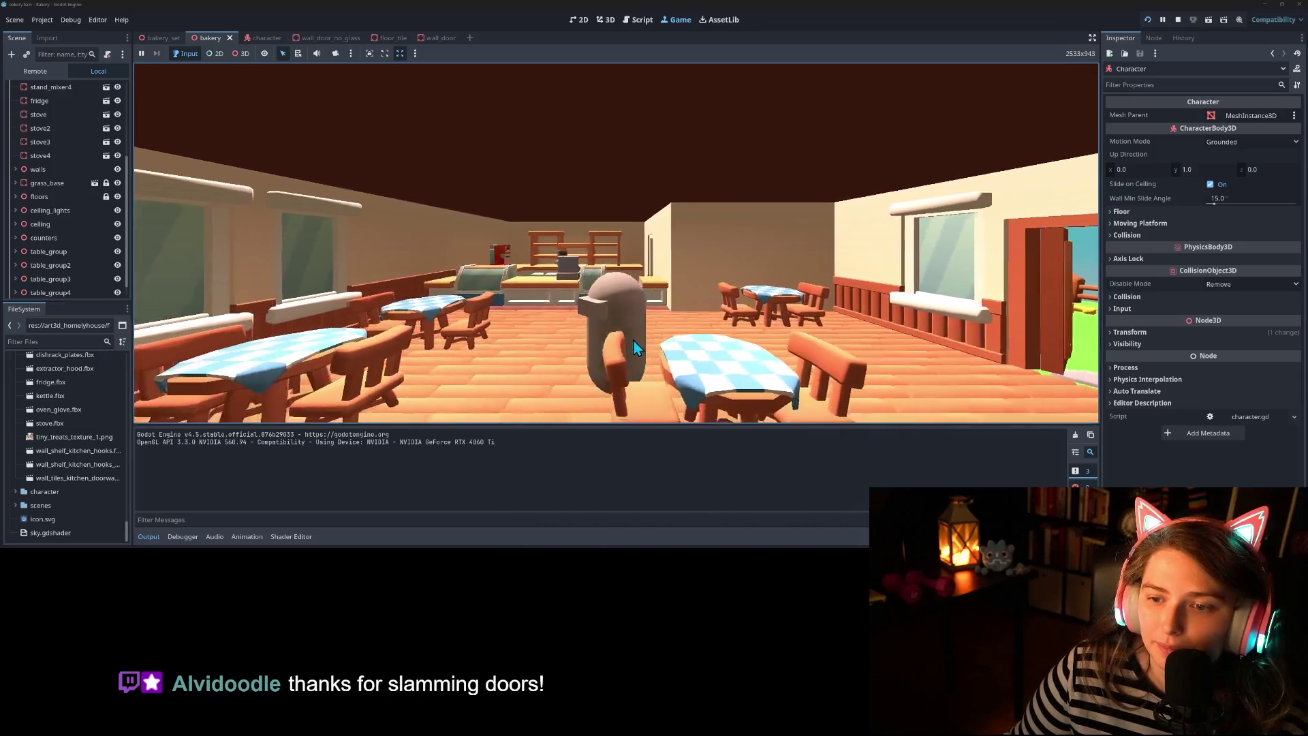
pyautogui.press('s')
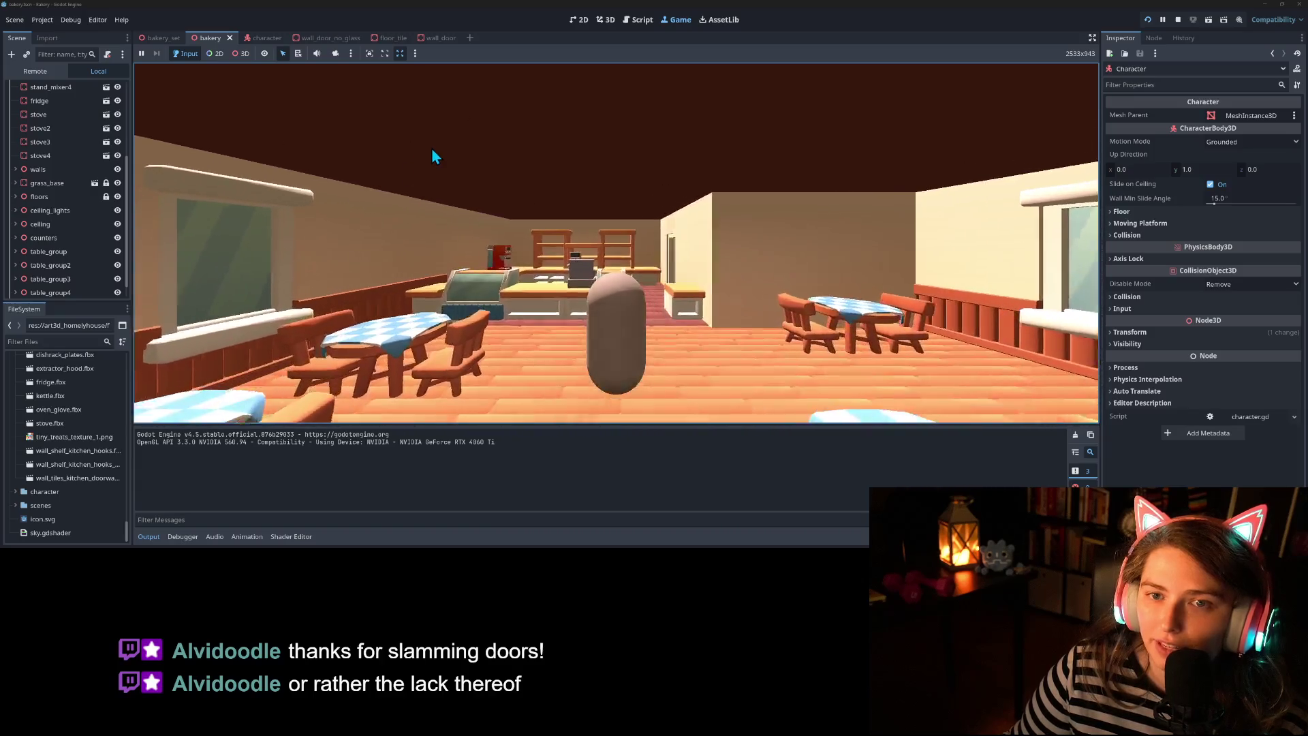
# Switch from wall_door_no_glass to the wall_door scene and select the panelled door mesh node
pyautogui.click(335, 40)
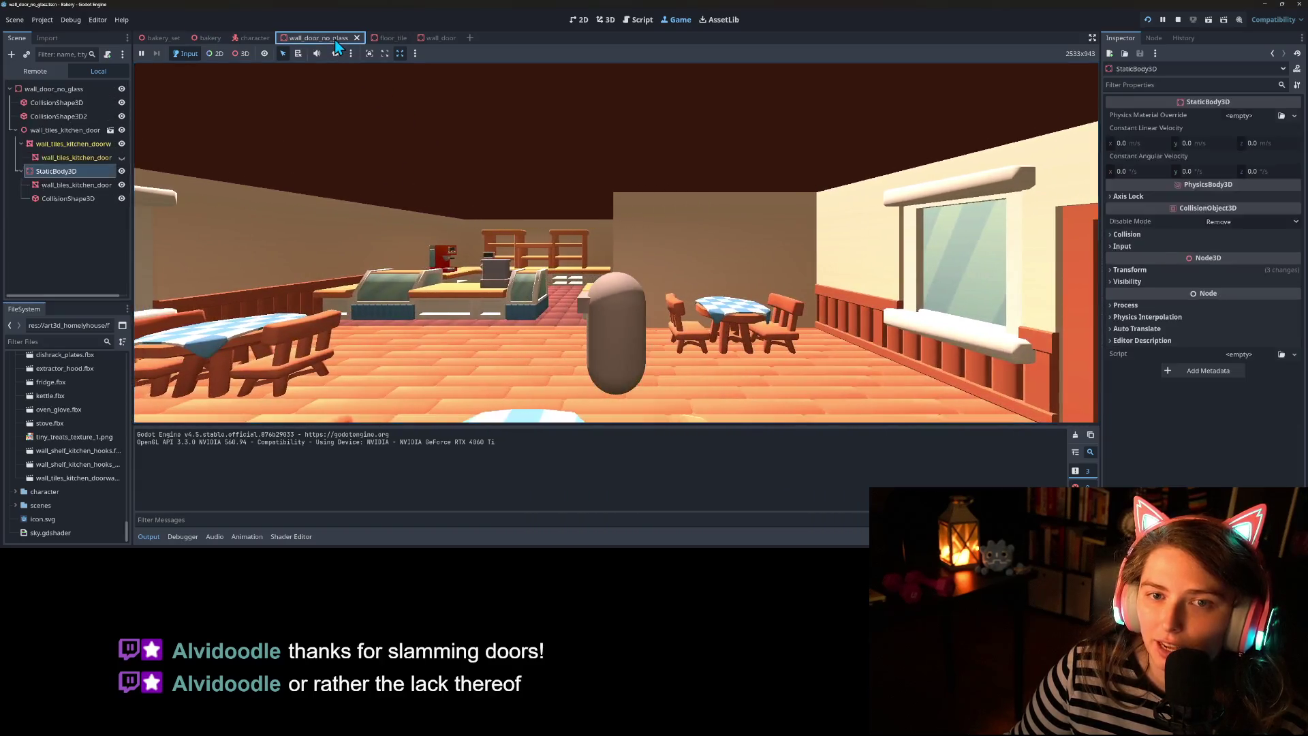
pyautogui.click(429, 41)
pyautogui.click(68, 159)
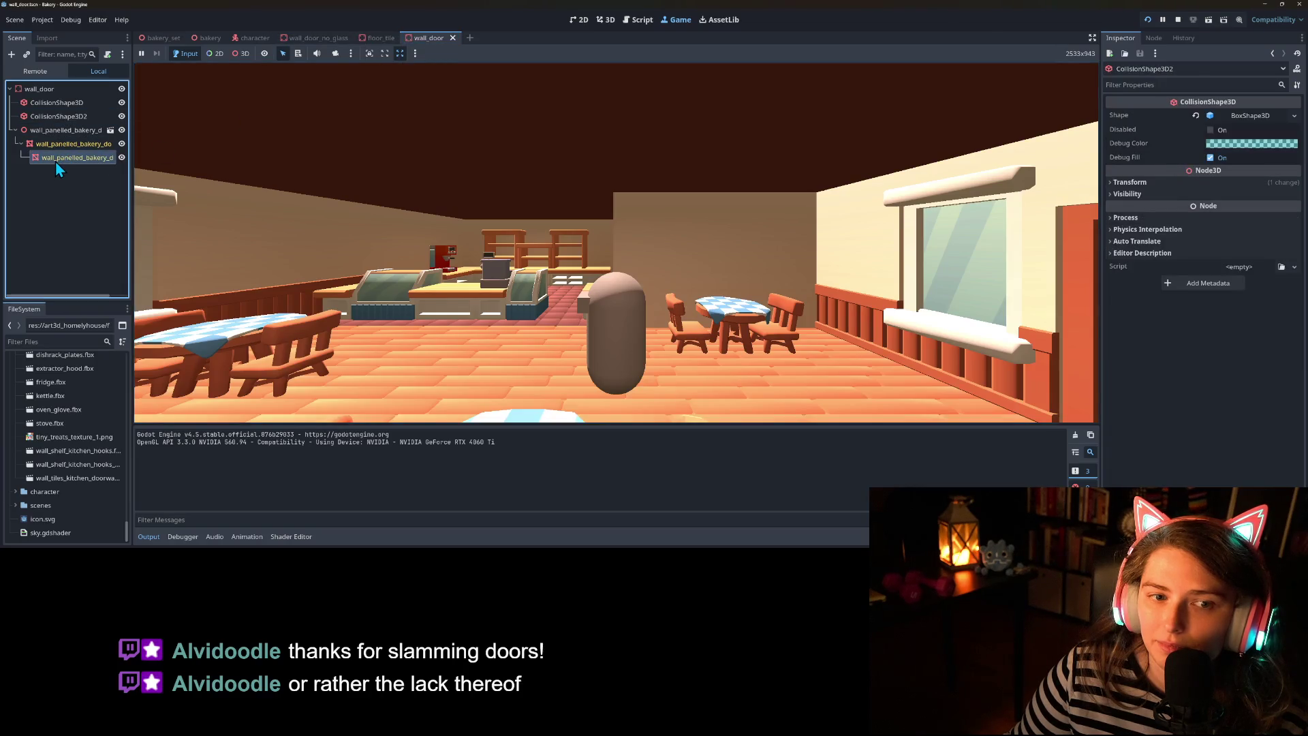
# View the door in 3D from a lower, closer angle and expand its Surface Material Override
pyautogui.click(578, 19)
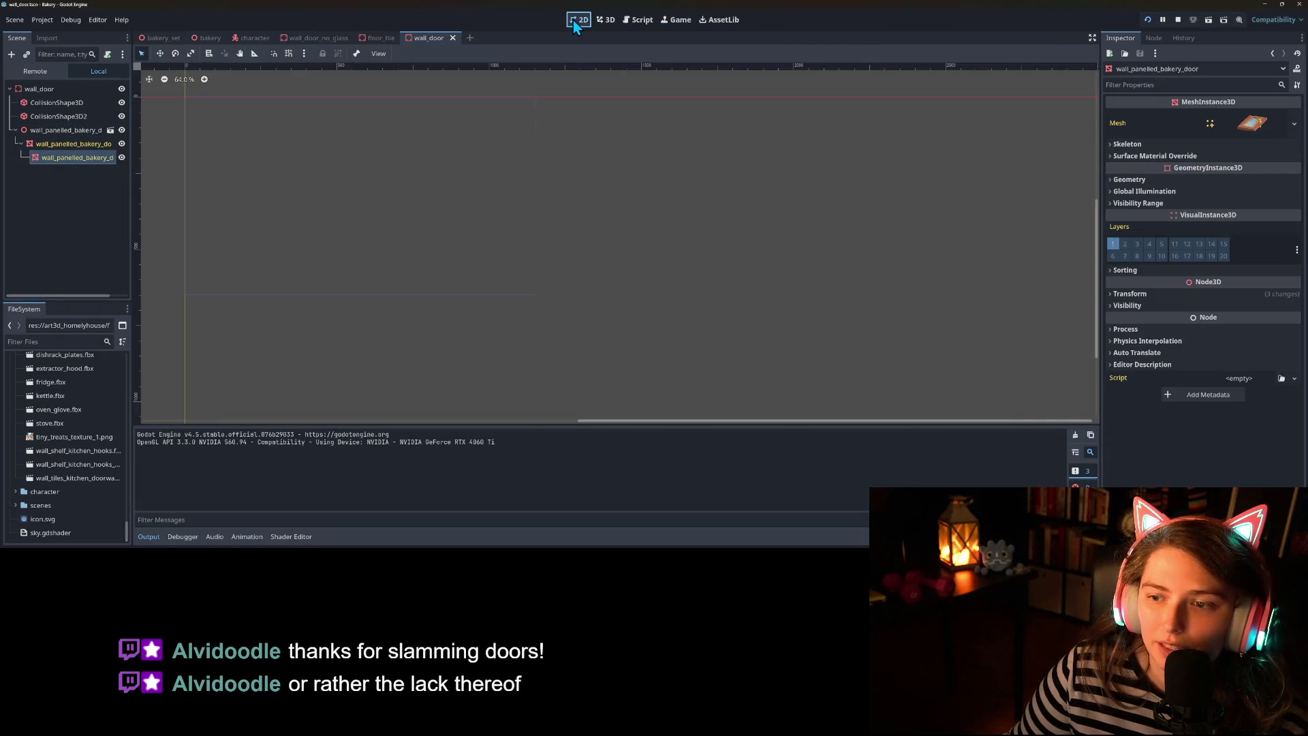
pyautogui.click(604, 19)
pyautogui.moveTo(655, 221); pyautogui.dragTo(752, 249)
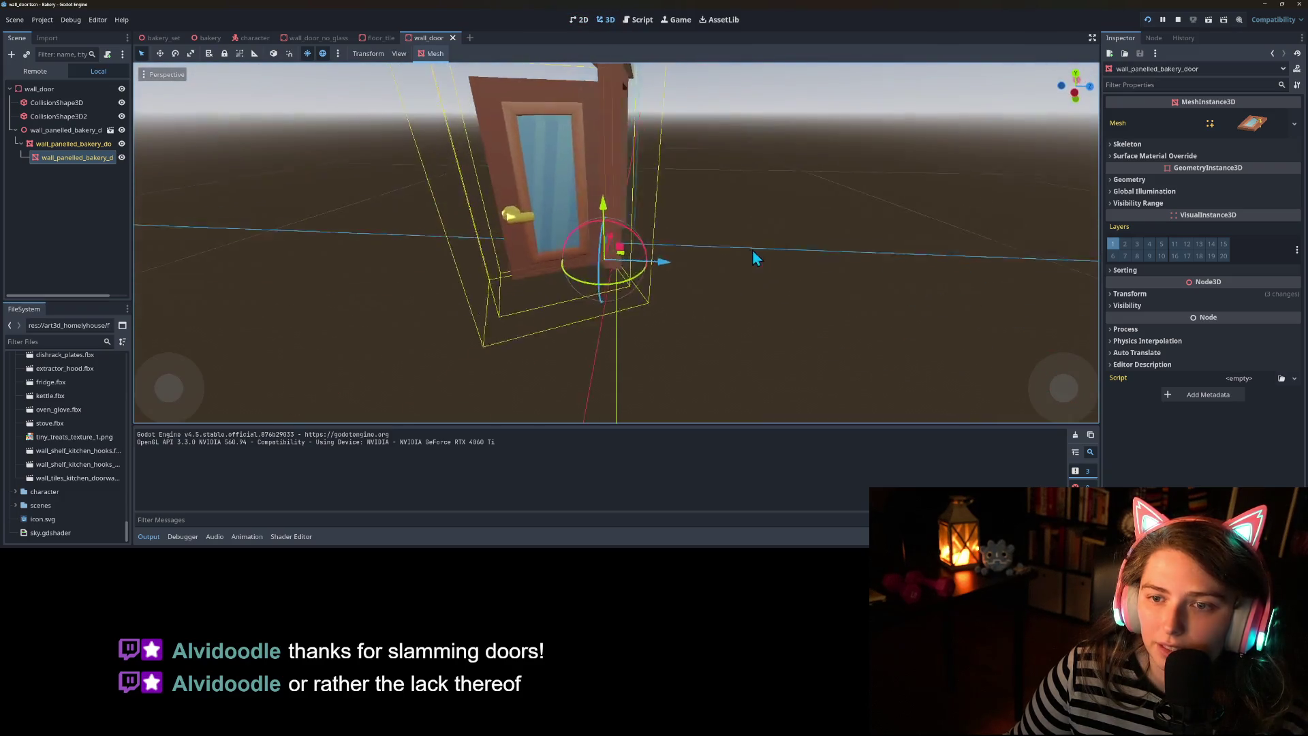
pyautogui.scroll(3, 750, 248)
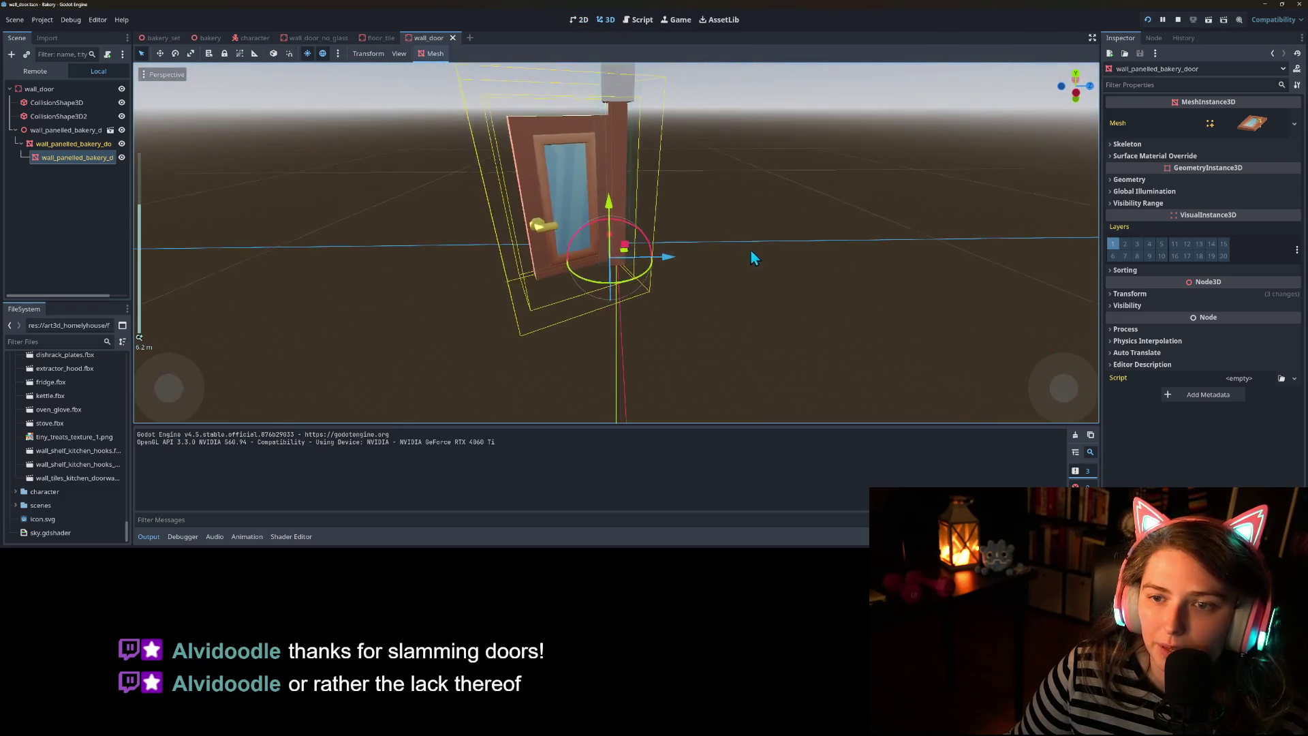
pyautogui.click(1196, 158)
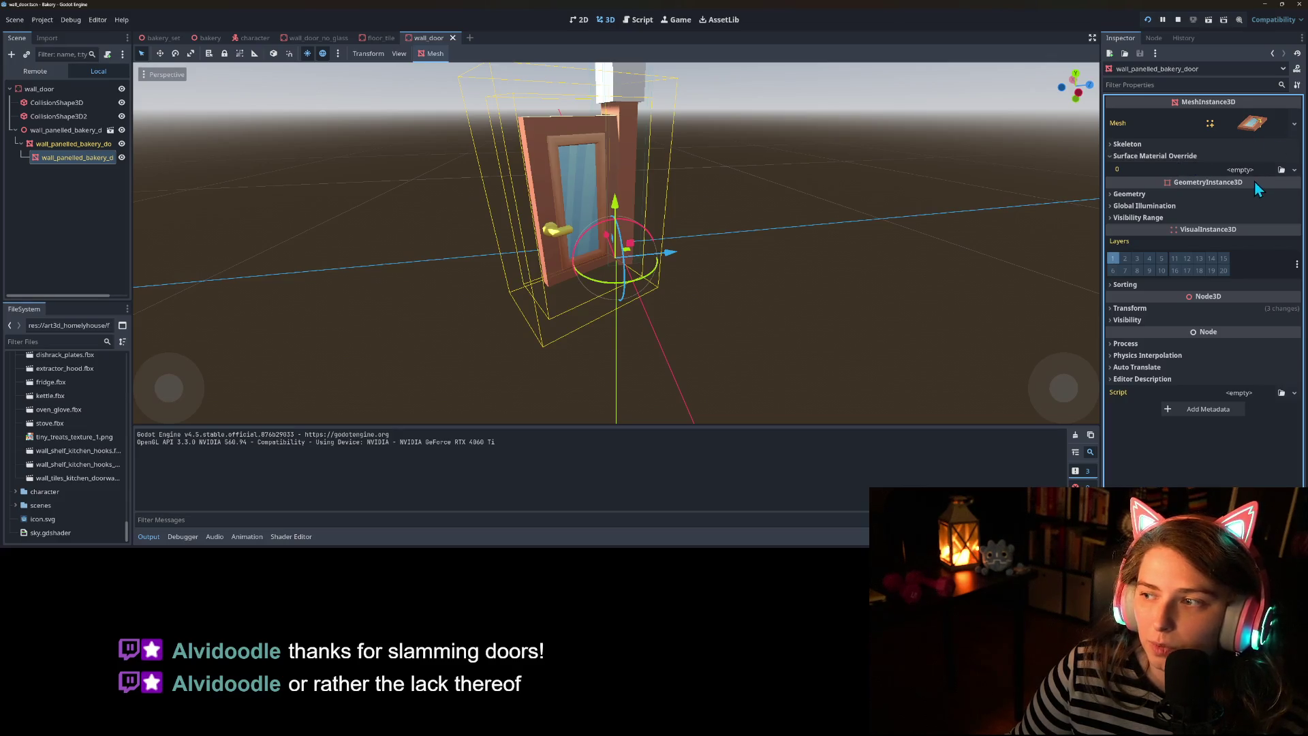
# Open wall_window from bakery_set, enable Editable Children and select the window mesh
pyautogui.click(163, 37)
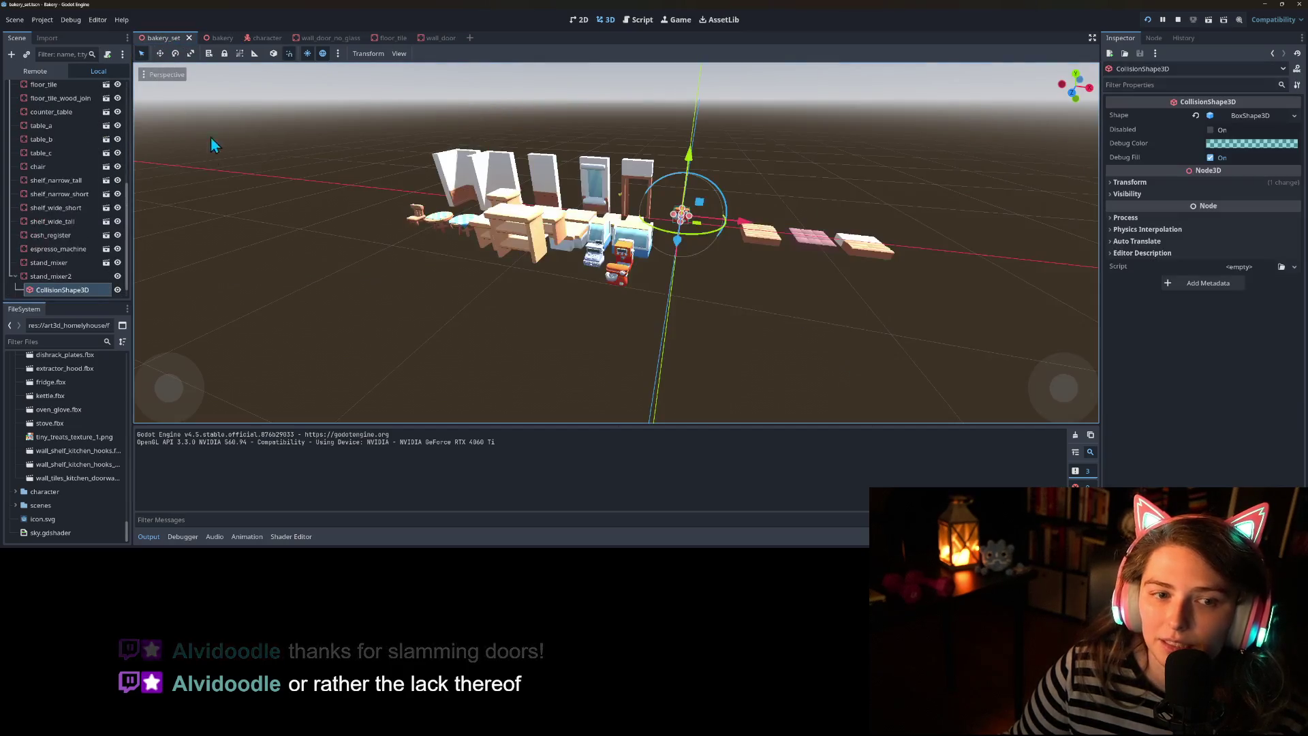
pyautogui.click(590, 176)
pyautogui.click(106, 129)
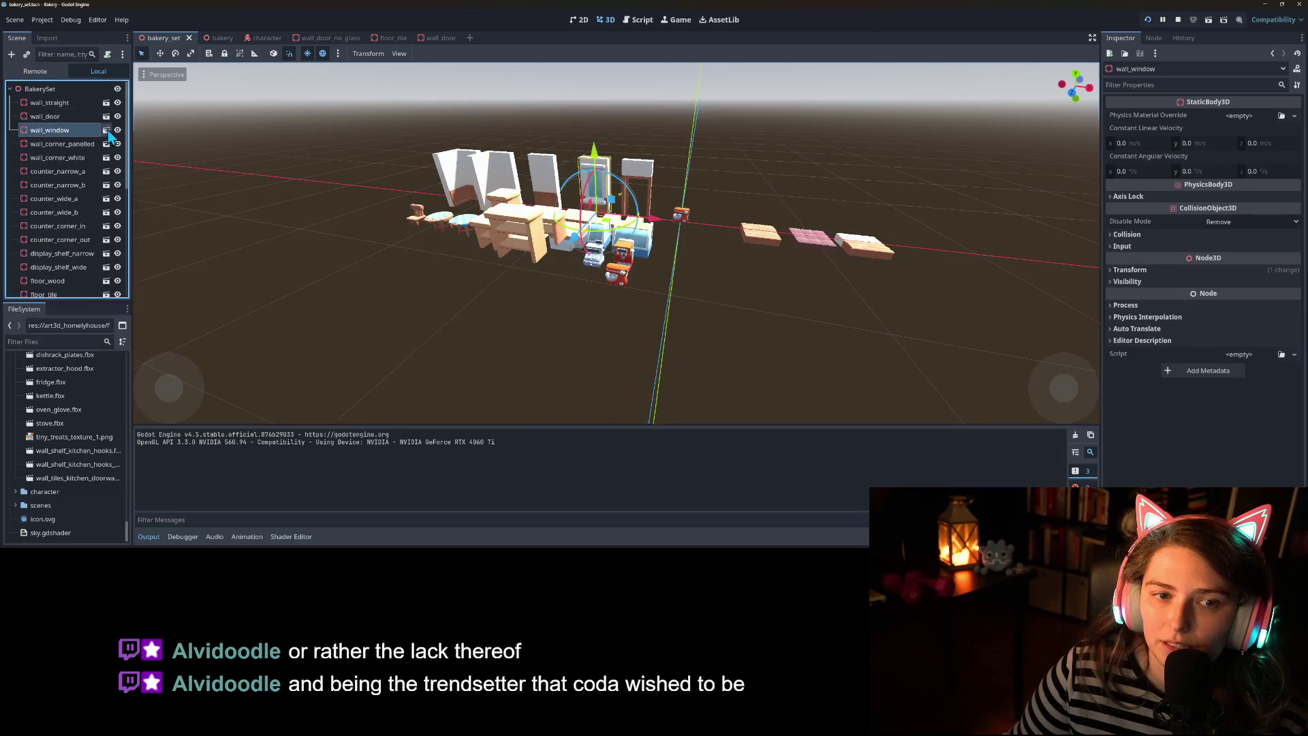
pyautogui.click(71, 117)
pyautogui.rightClick(71, 120)
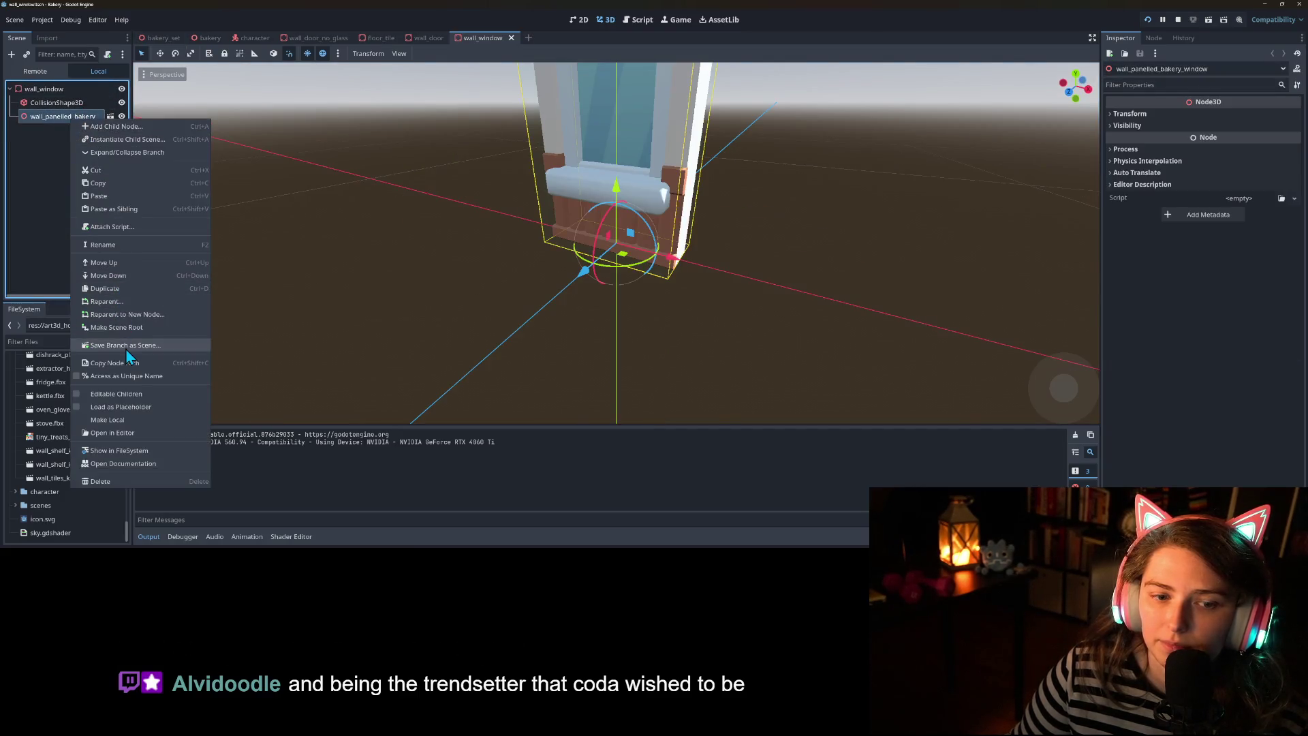
pyautogui.click(119, 400)
pyautogui.click(82, 129)
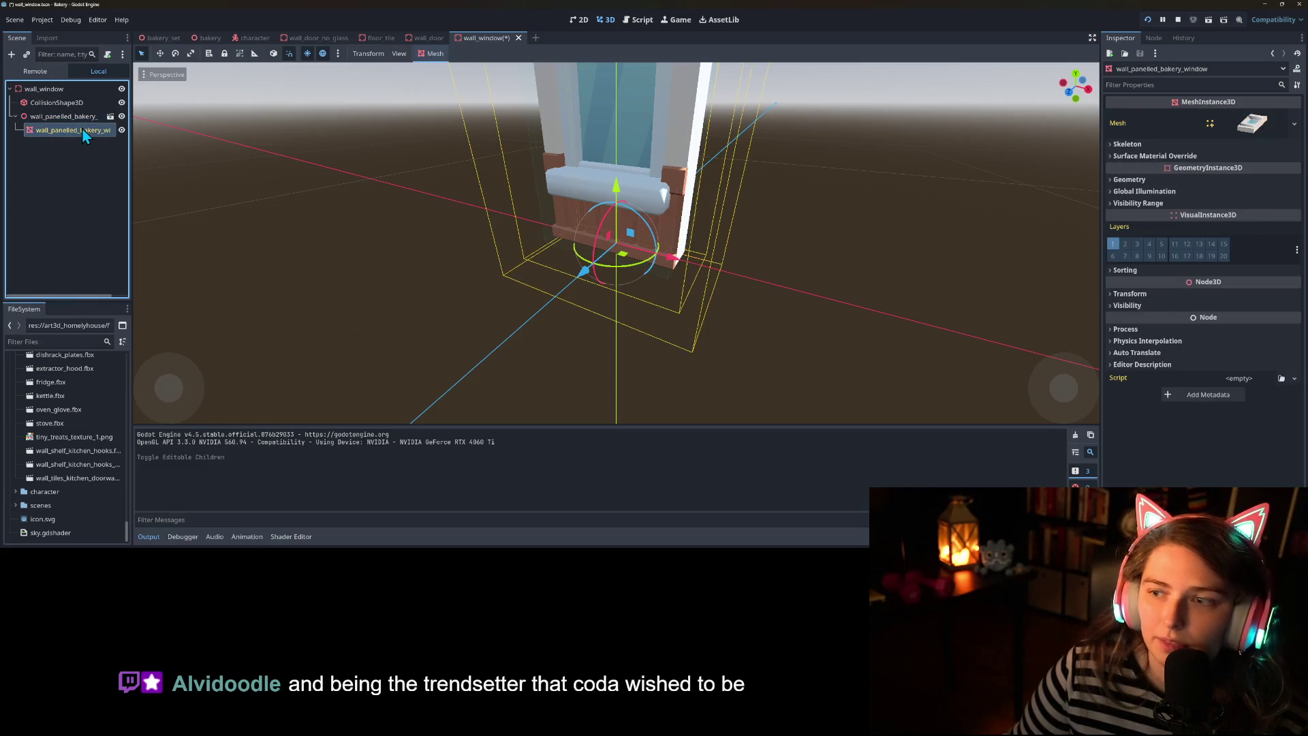
# Give Surface Material Override slot 1 a new, unique StandardMaterial3D
pyautogui.click(1178, 156)
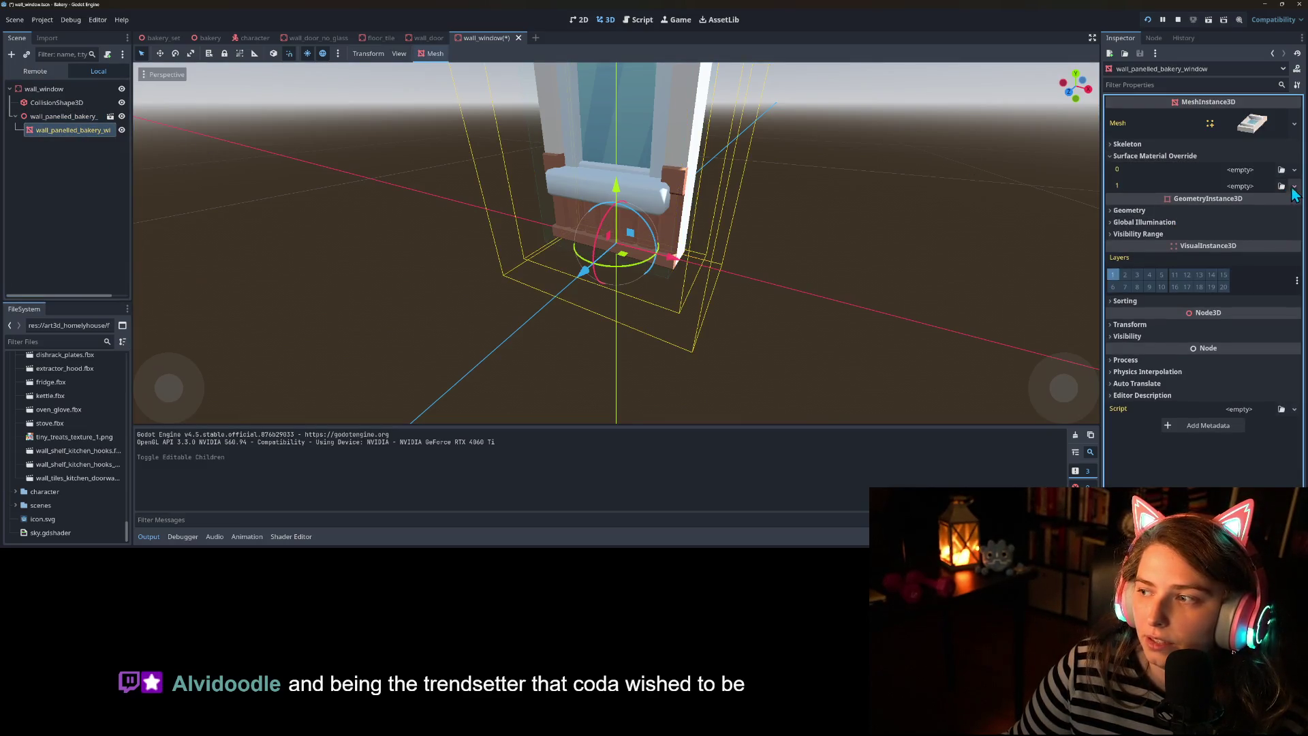
pyautogui.click(1295, 187)
pyautogui.click(1270, 214)
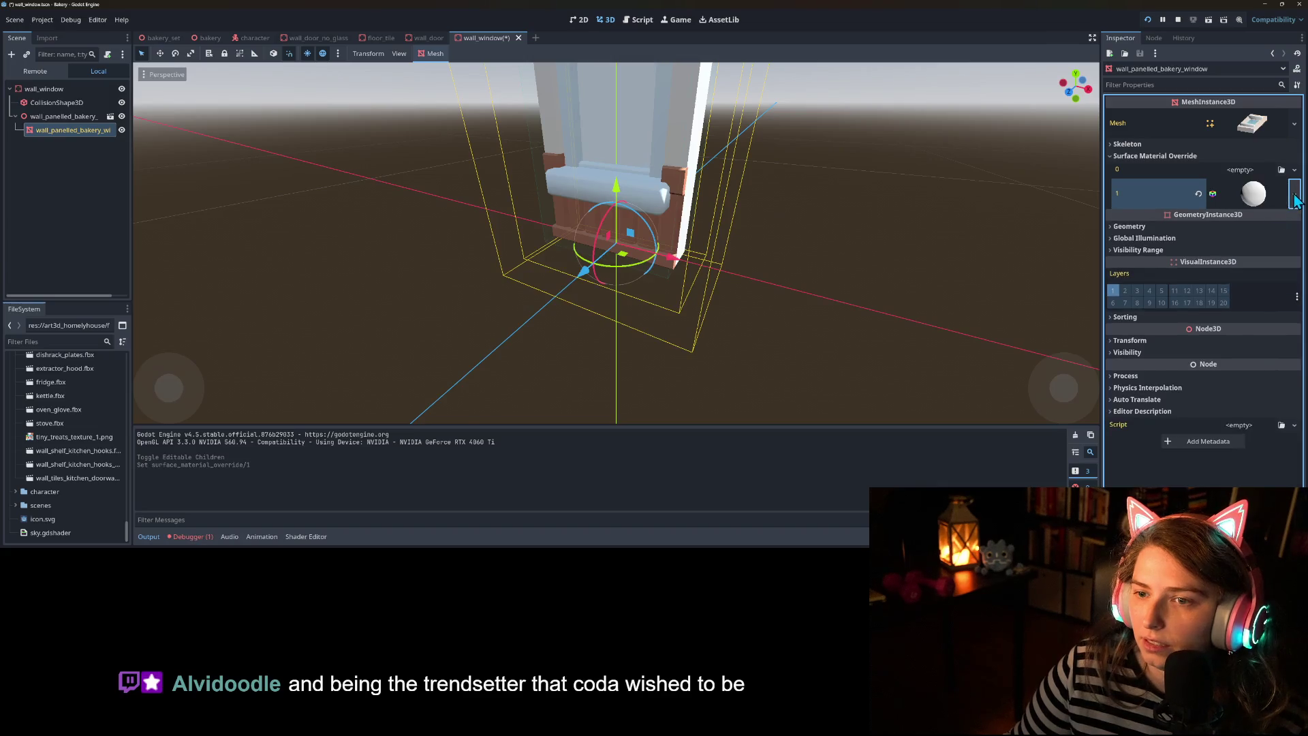
pyautogui.click(1294, 195)
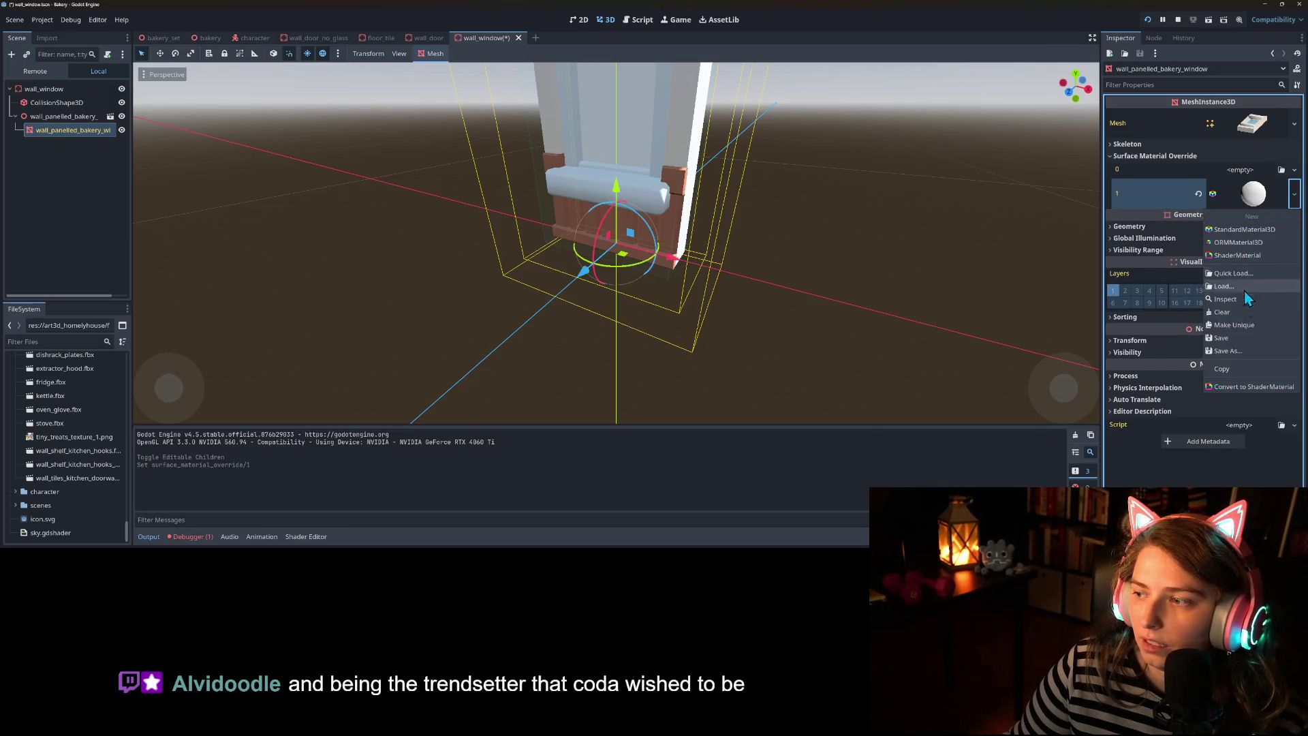
pyautogui.click(1251, 326)
# Set the material's transparency to Alpha, lower the albedo alpha to about half, and save
pyautogui.click(1254, 194)
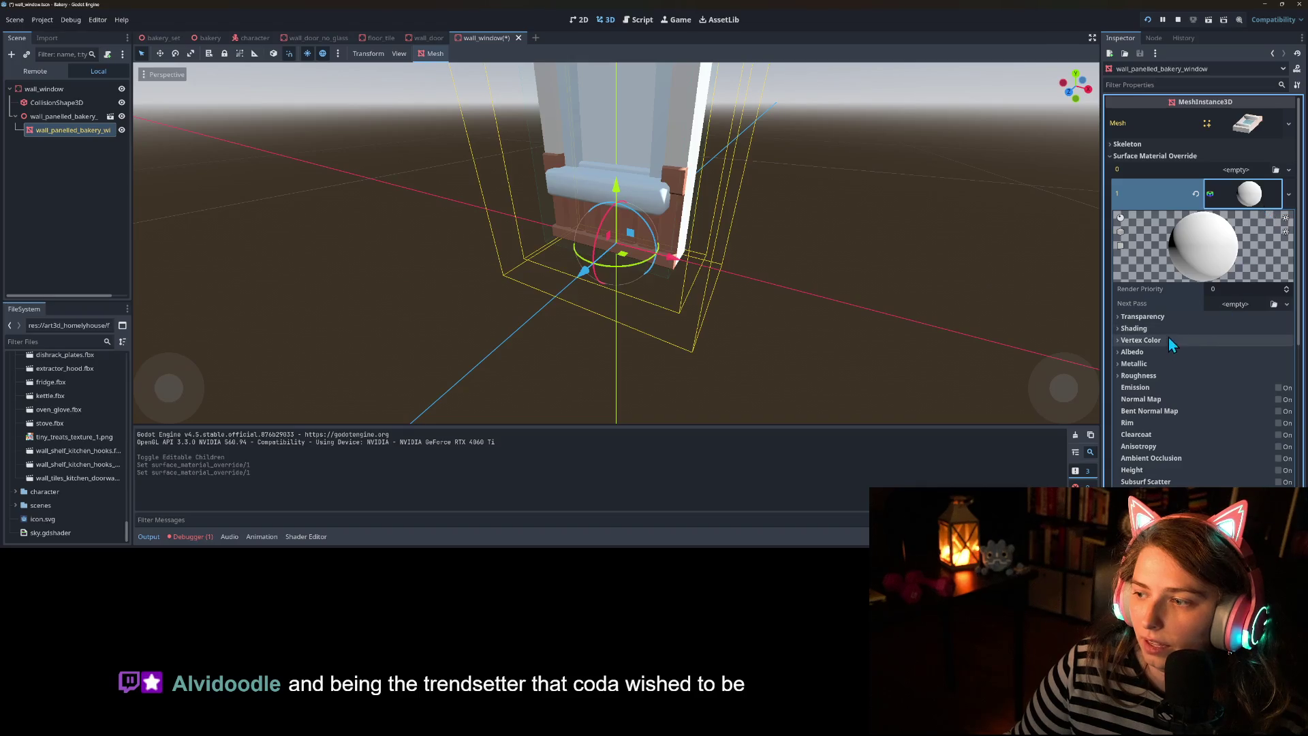
pyautogui.click(1166, 319)
pyautogui.click(1249, 330)
pyautogui.click(1233, 353)
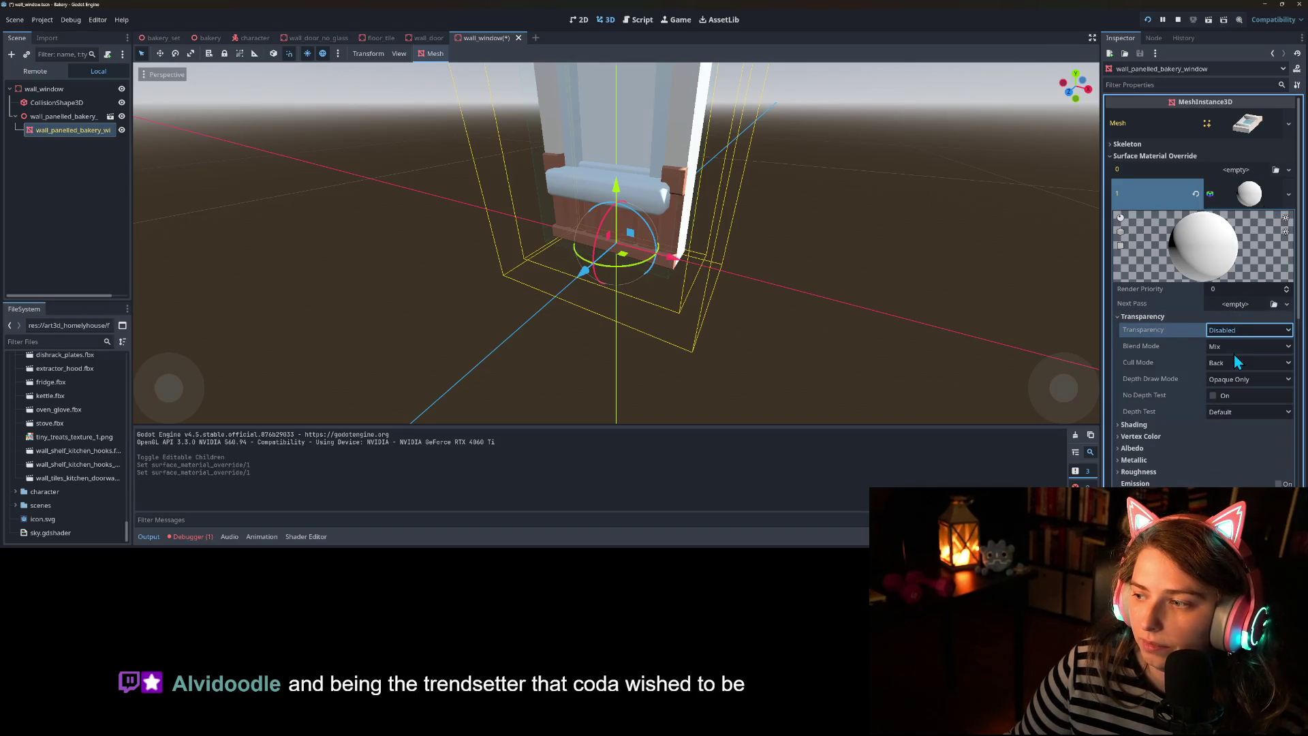
pyautogui.click(1145, 450)
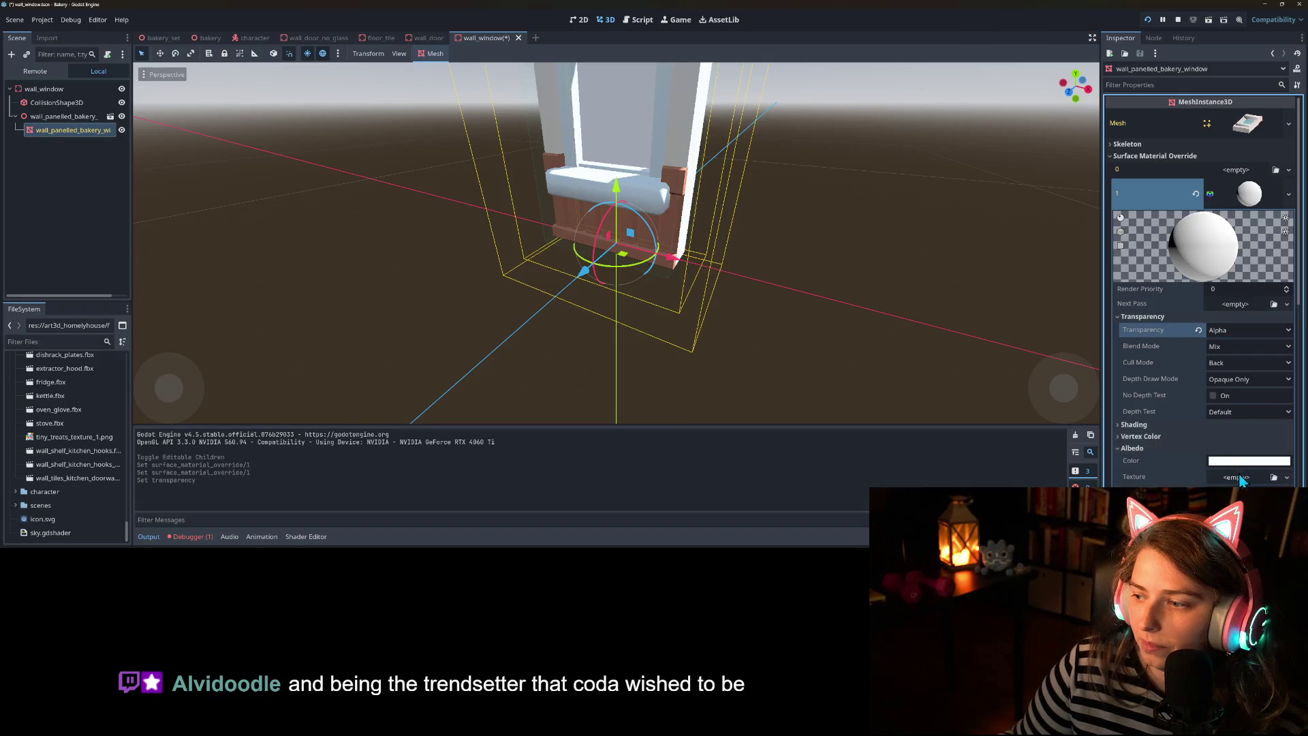
pyautogui.click(1278, 463)
pyautogui.click(1220, 394)
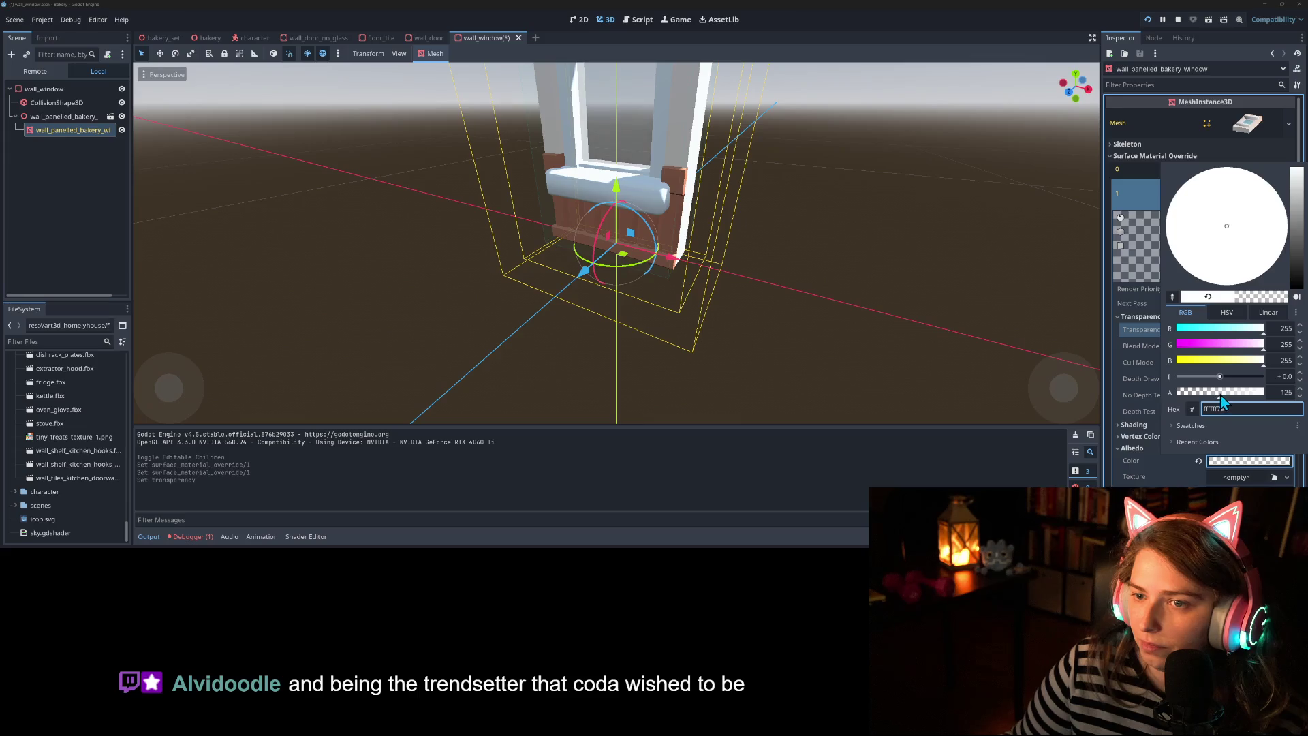
pyautogui.click(1138, 442)
pyautogui.hotkey('ctrl', 's')
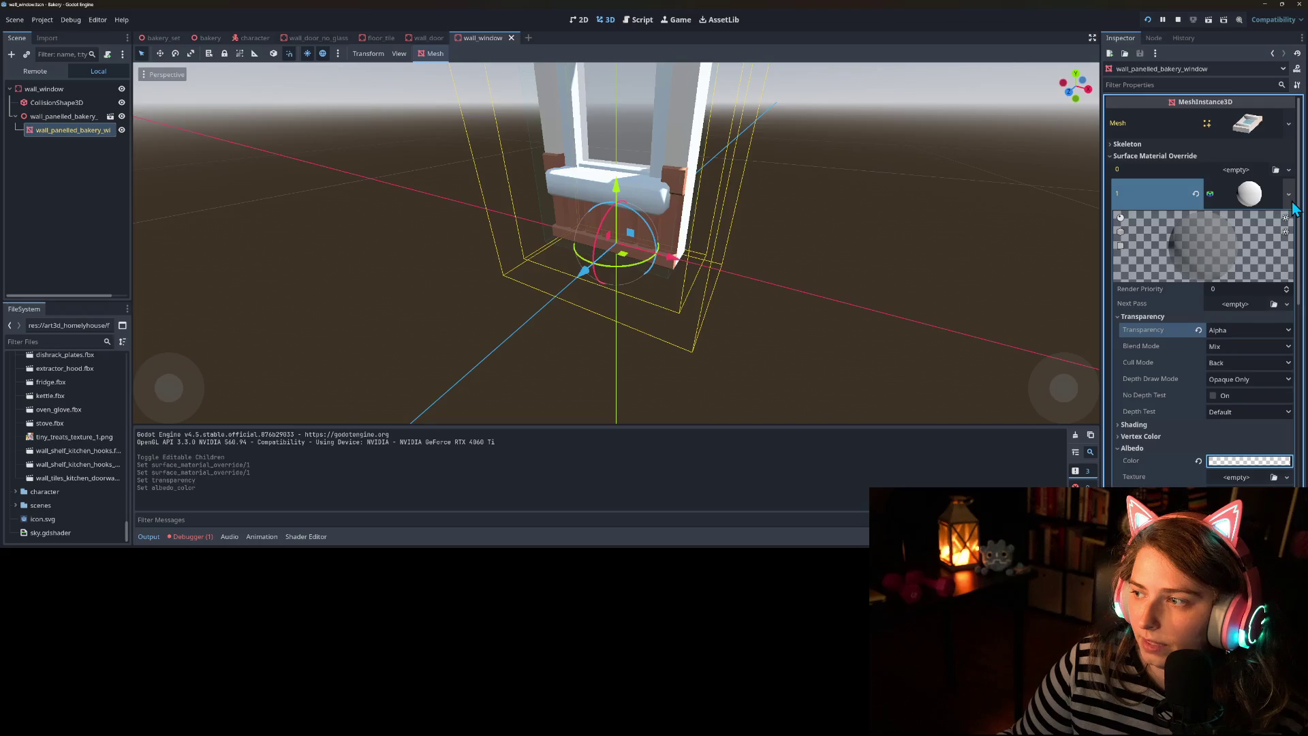
# Save the material as glass_material.tres in the project root, resave wall_window, and return to bakery
pyautogui.click(1288, 195)
pyautogui.click(1232, 350)
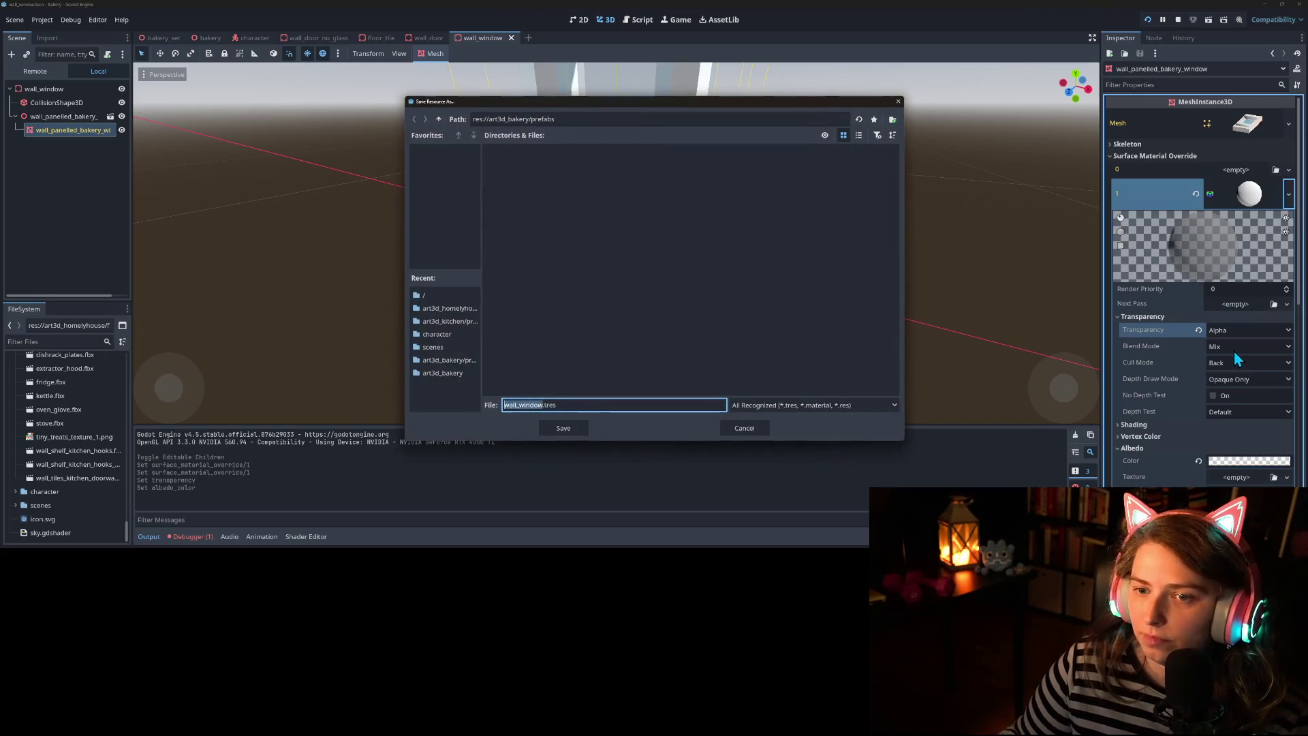
pyautogui.write('glass_material')
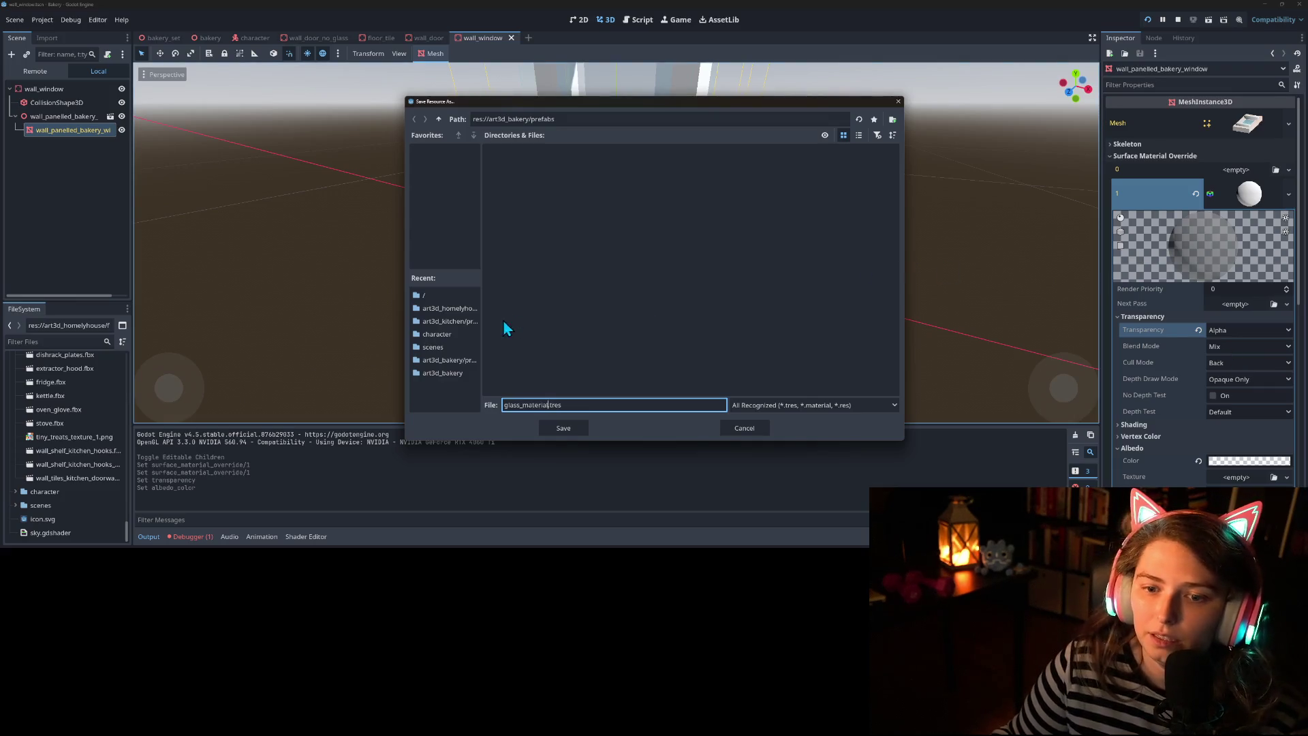
pyautogui.click(447, 294)
pyautogui.click(563, 427)
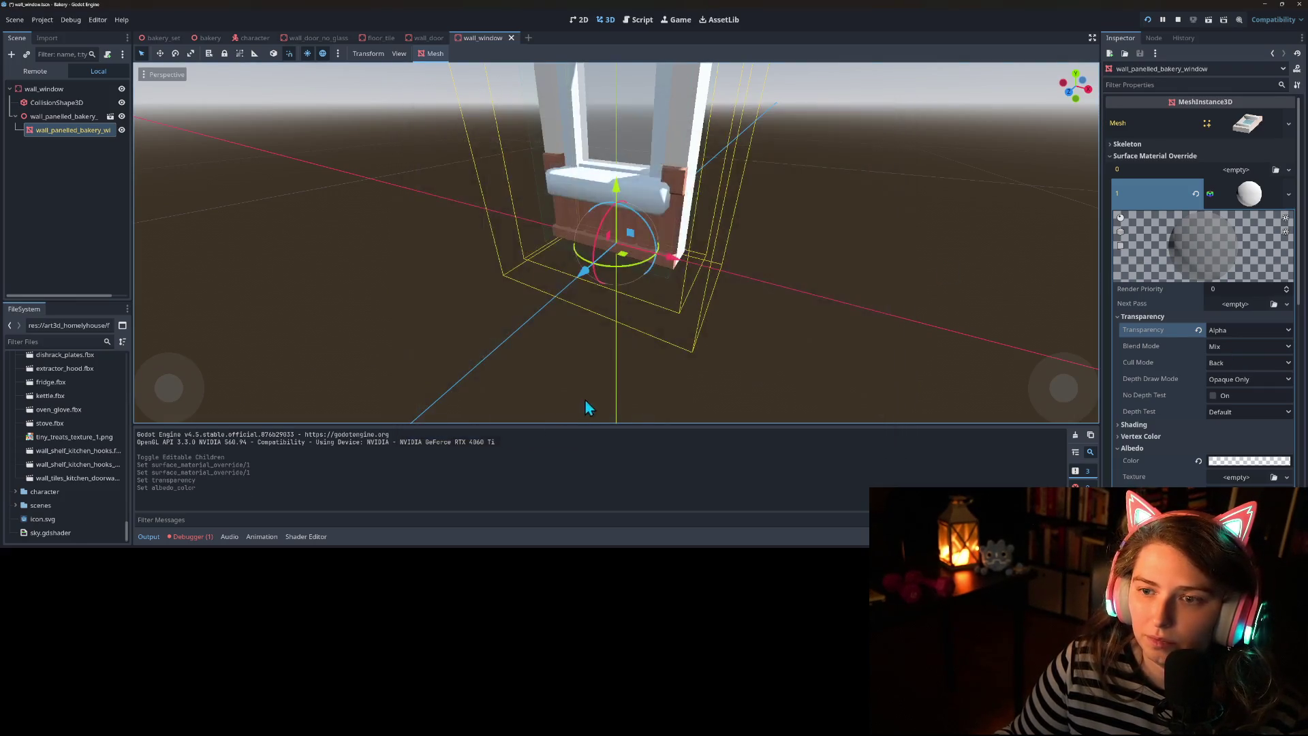
pyautogui.hotkey('ctrl', 's')
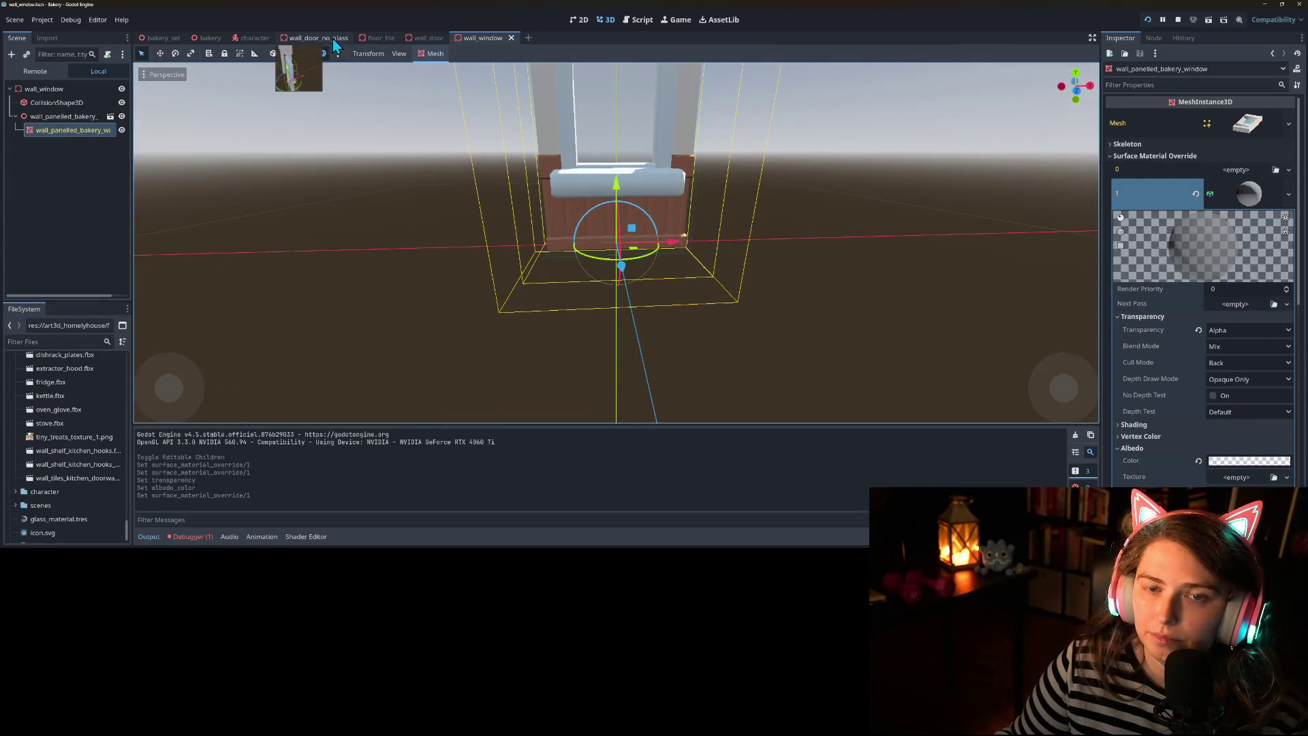
pyautogui.click(210, 38)
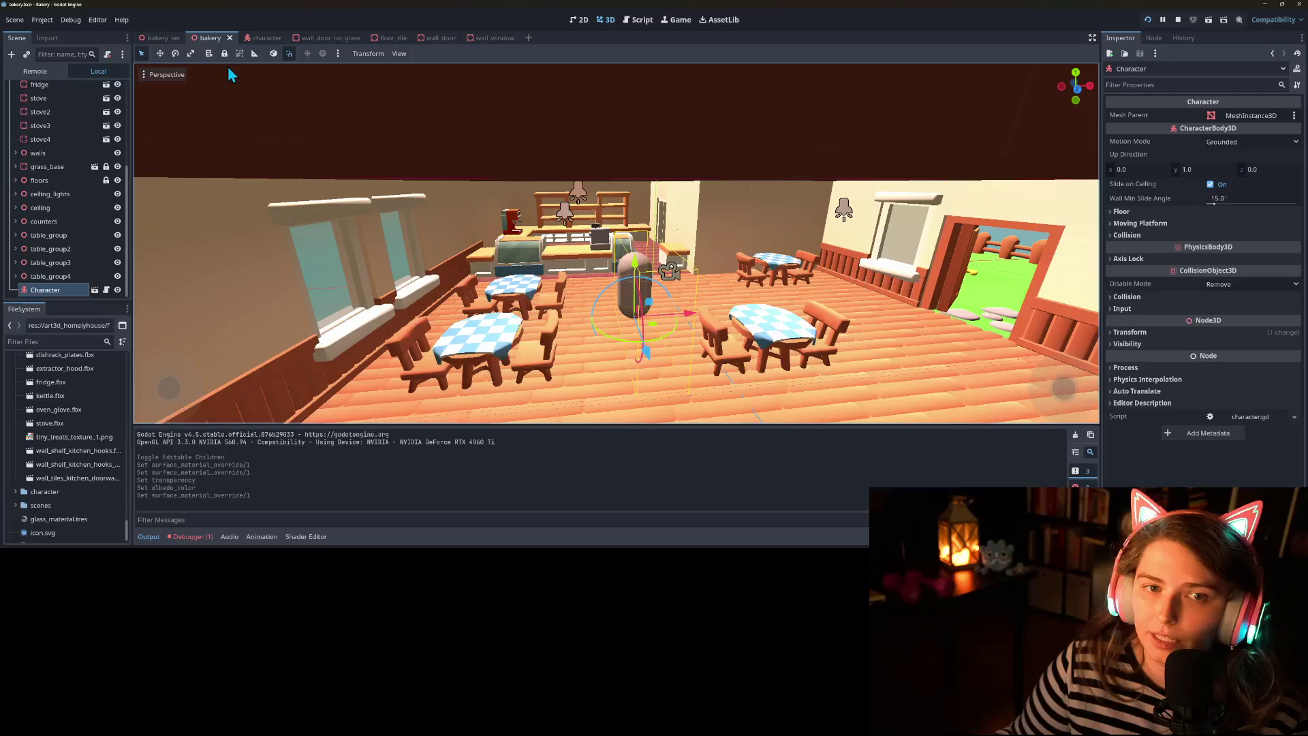
# Open display_shelf_wide, make display_case_long's children editable and select its mesh
pyautogui.click(159, 38)
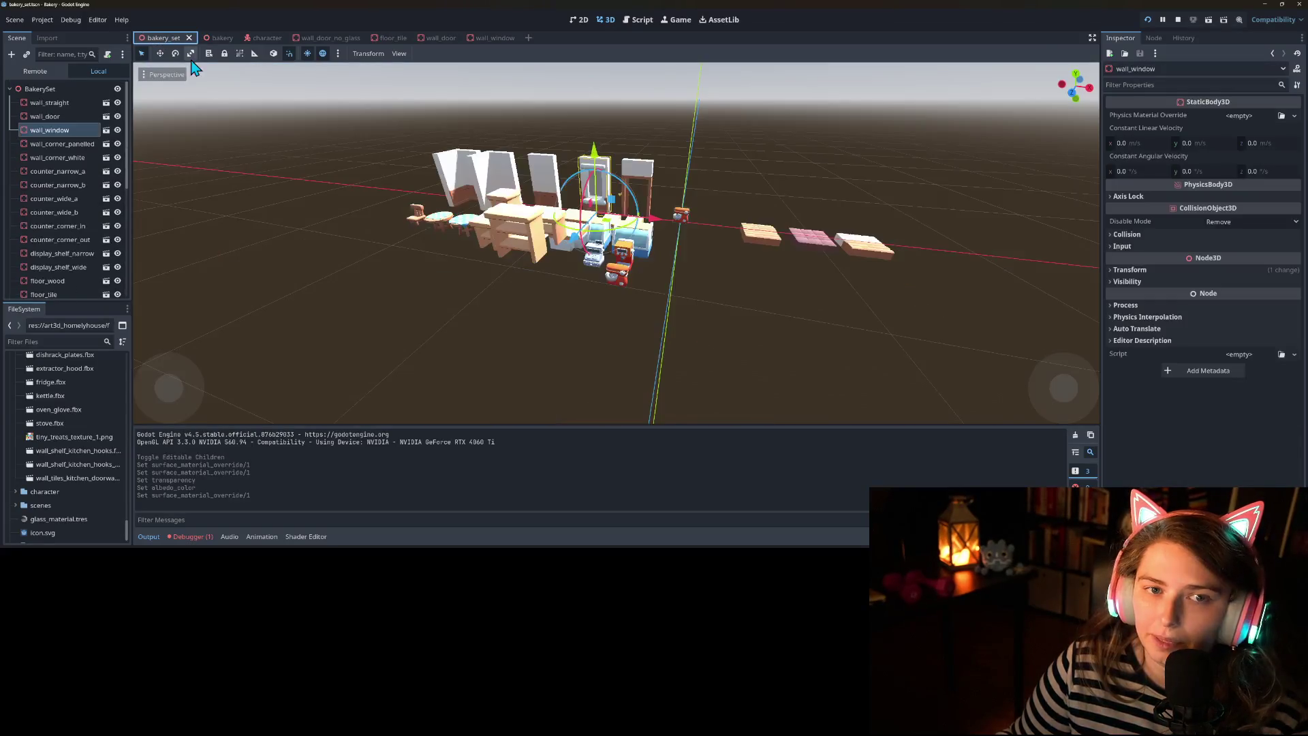
pyautogui.click(654, 249)
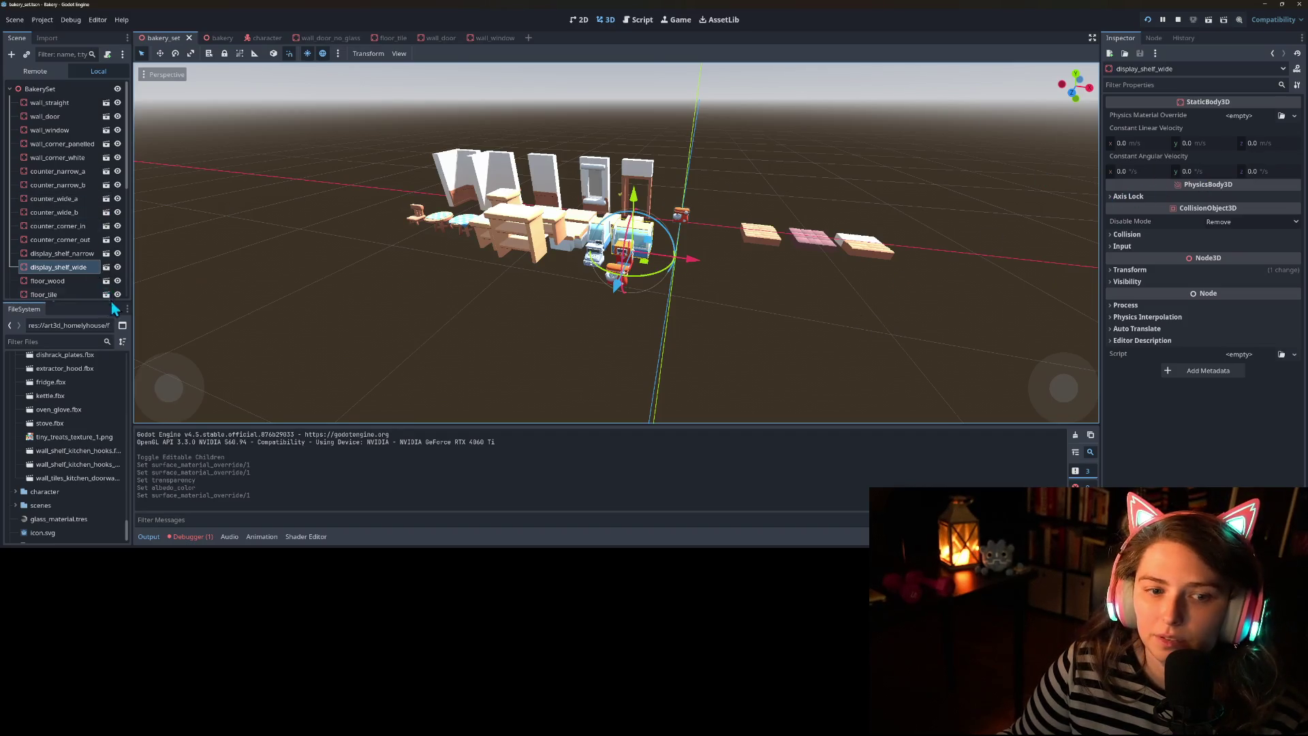
pyautogui.click(106, 268)
pyautogui.click(76, 115)
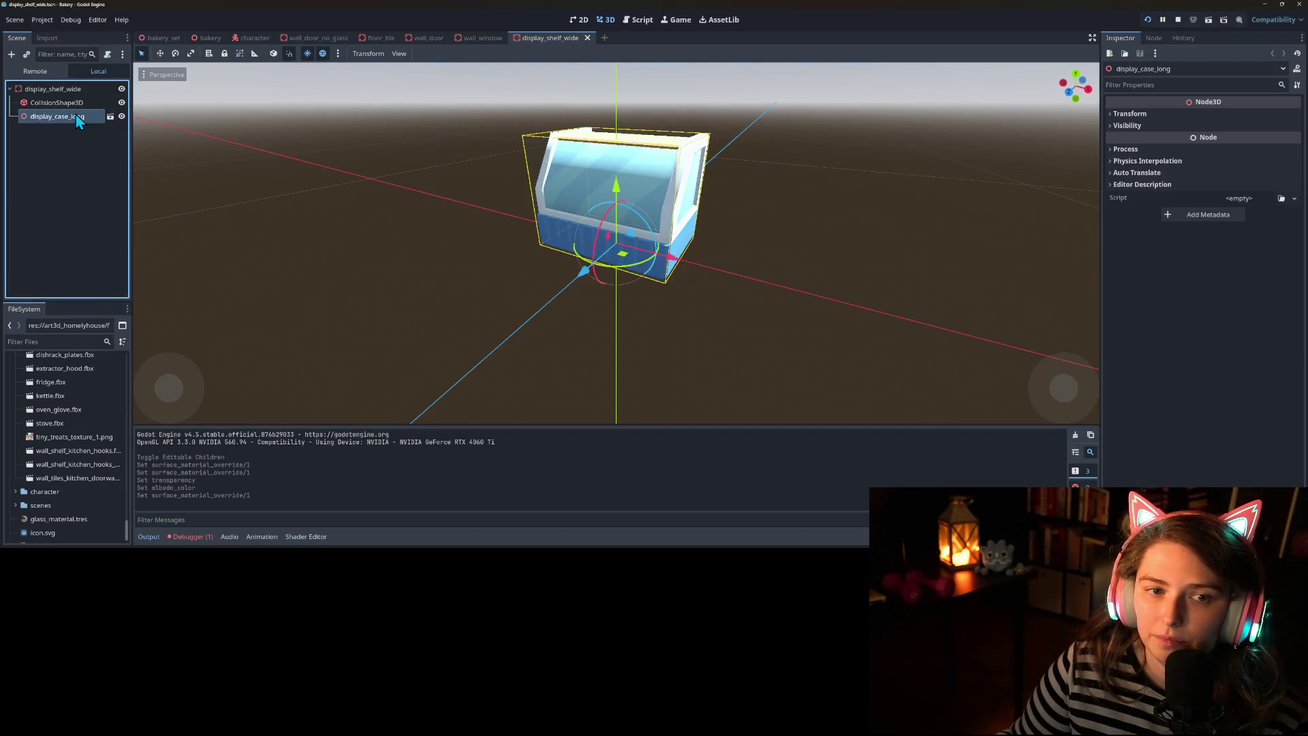
pyautogui.rightClick(76, 114)
pyautogui.click(129, 399)
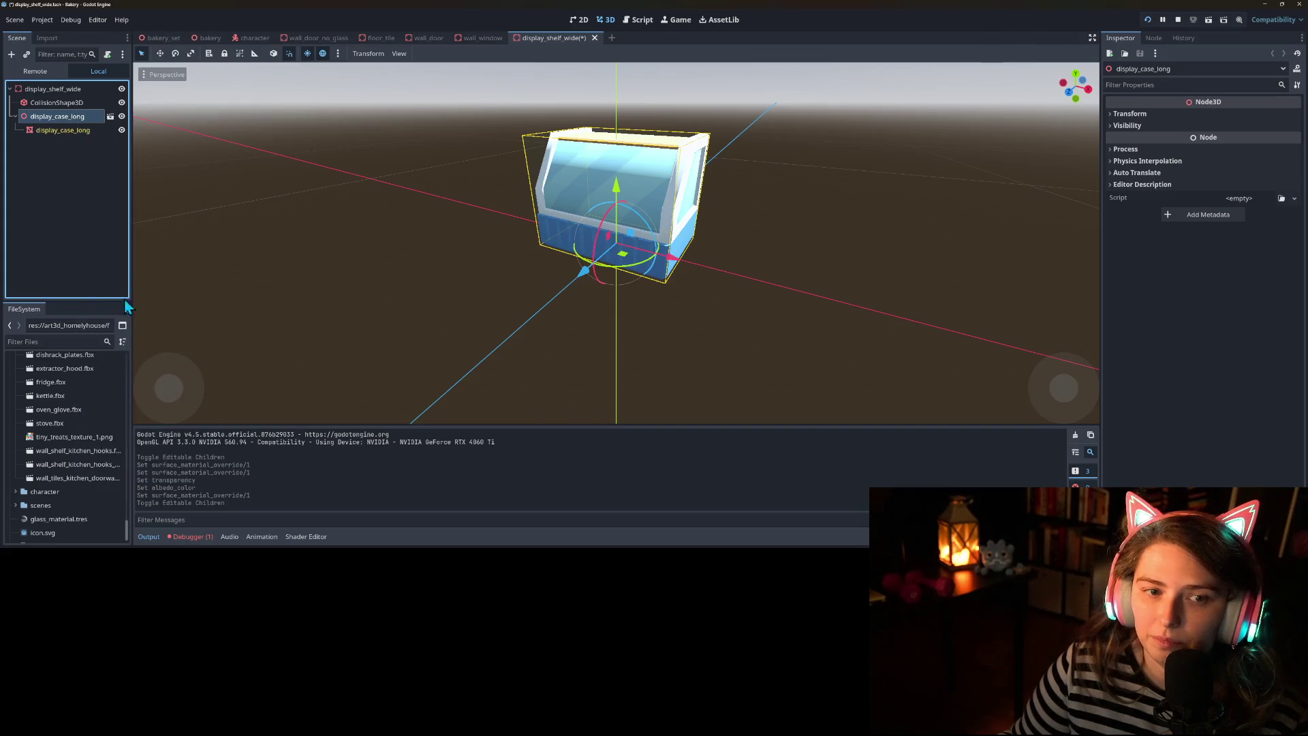
pyautogui.click(63, 129)
# Load glass_material into the case mesh's surface override slot 1 and orbit to check it
pyautogui.click(1158, 156)
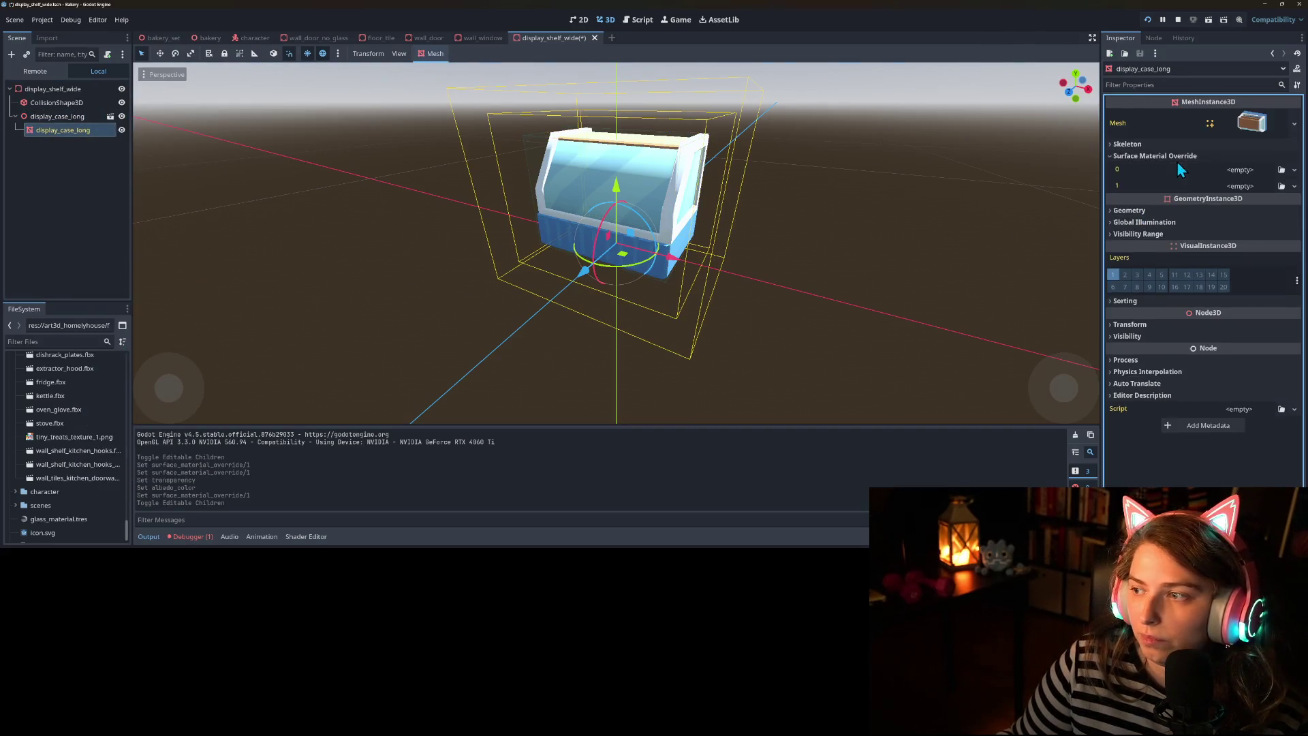
pyautogui.click(1281, 186)
pyautogui.doubleClick(504, 164)
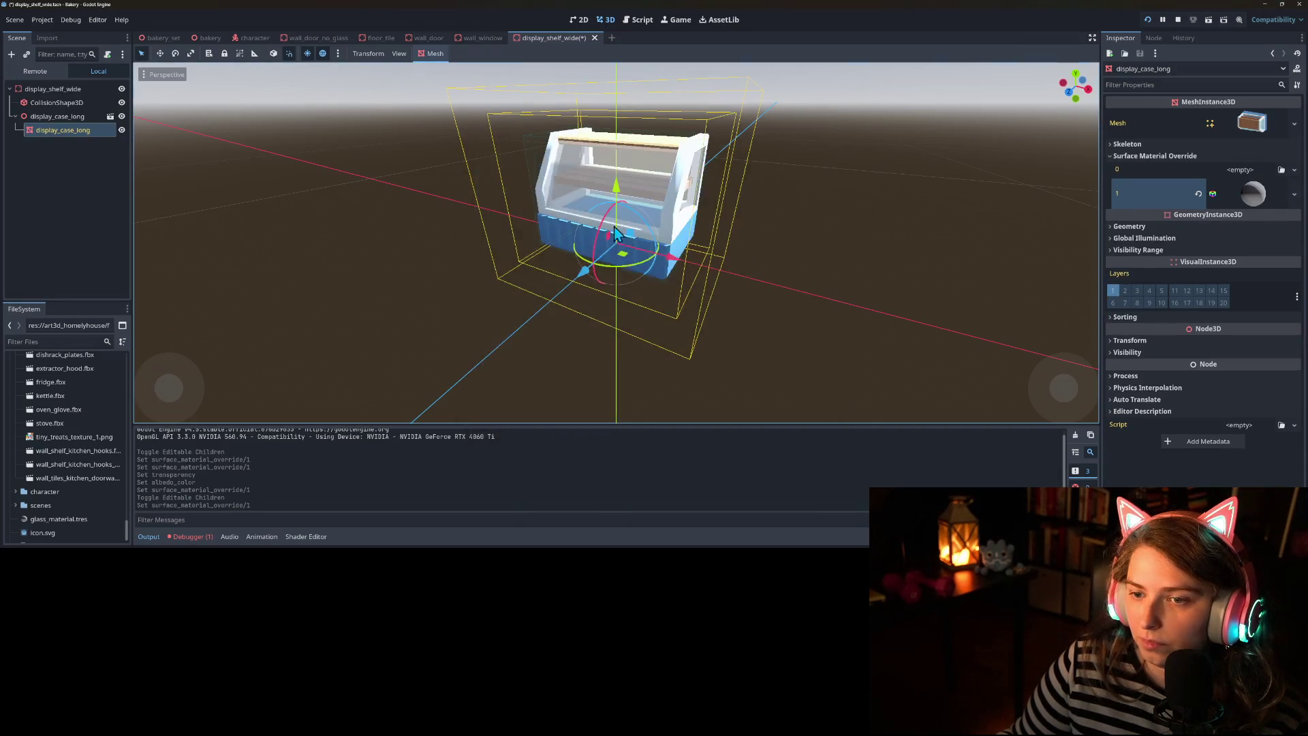
pyautogui.moveTo(541, 256); pyautogui.dragTo(521, 94)
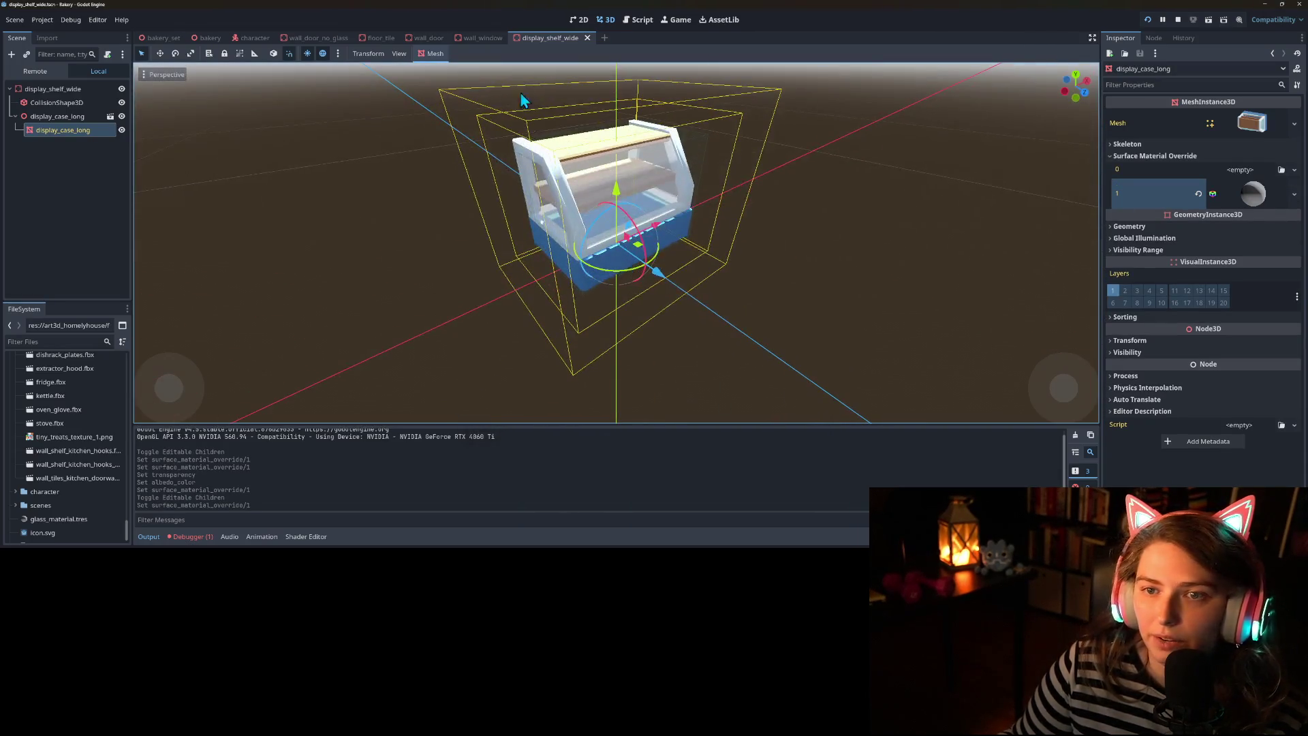
# Open the display_shelf_narrow scene from bakery_set
pyautogui.click(164, 39)
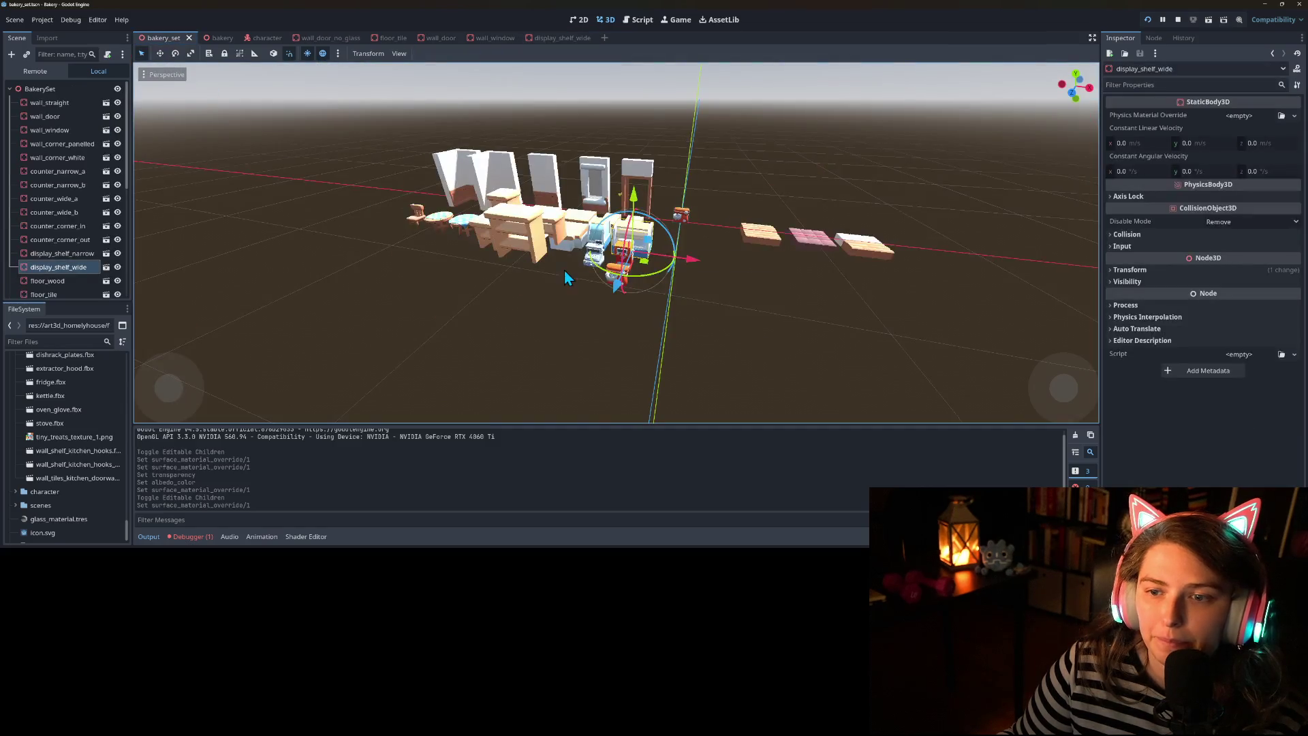
pyautogui.scroll(3, 459, 275)
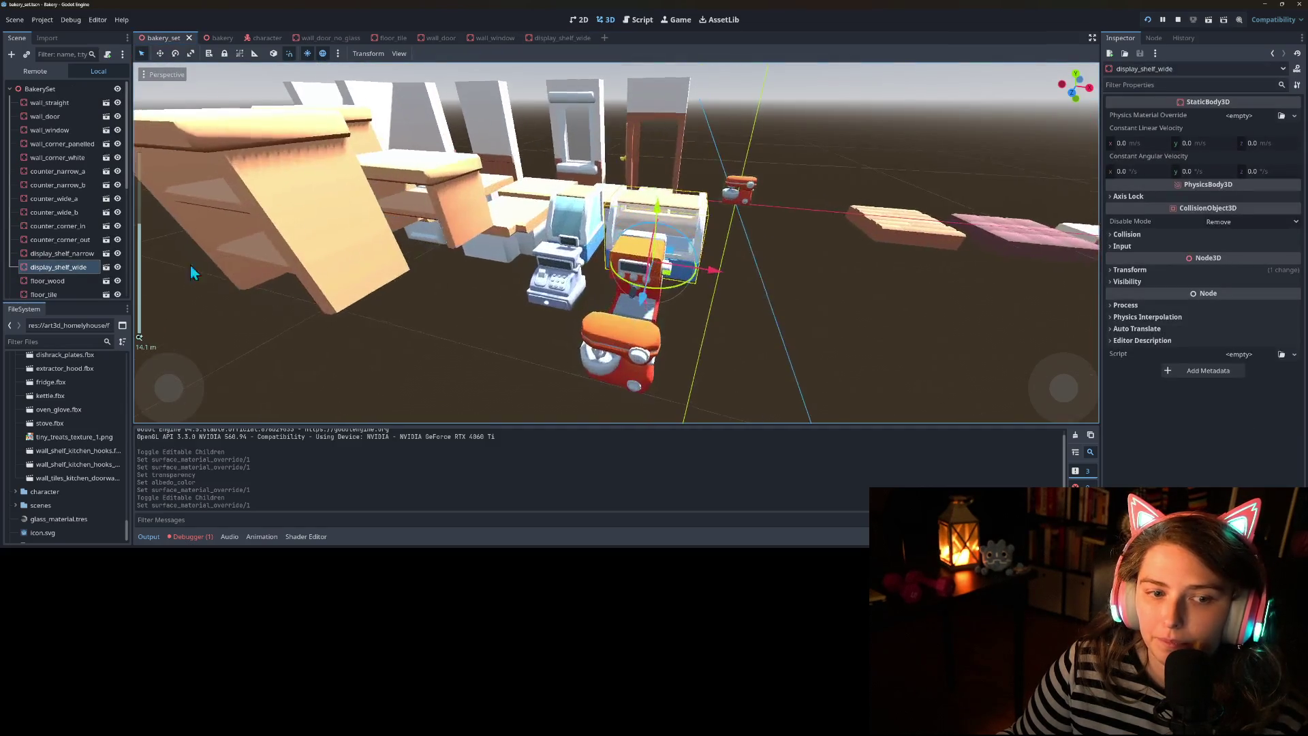
pyautogui.click(106, 253)
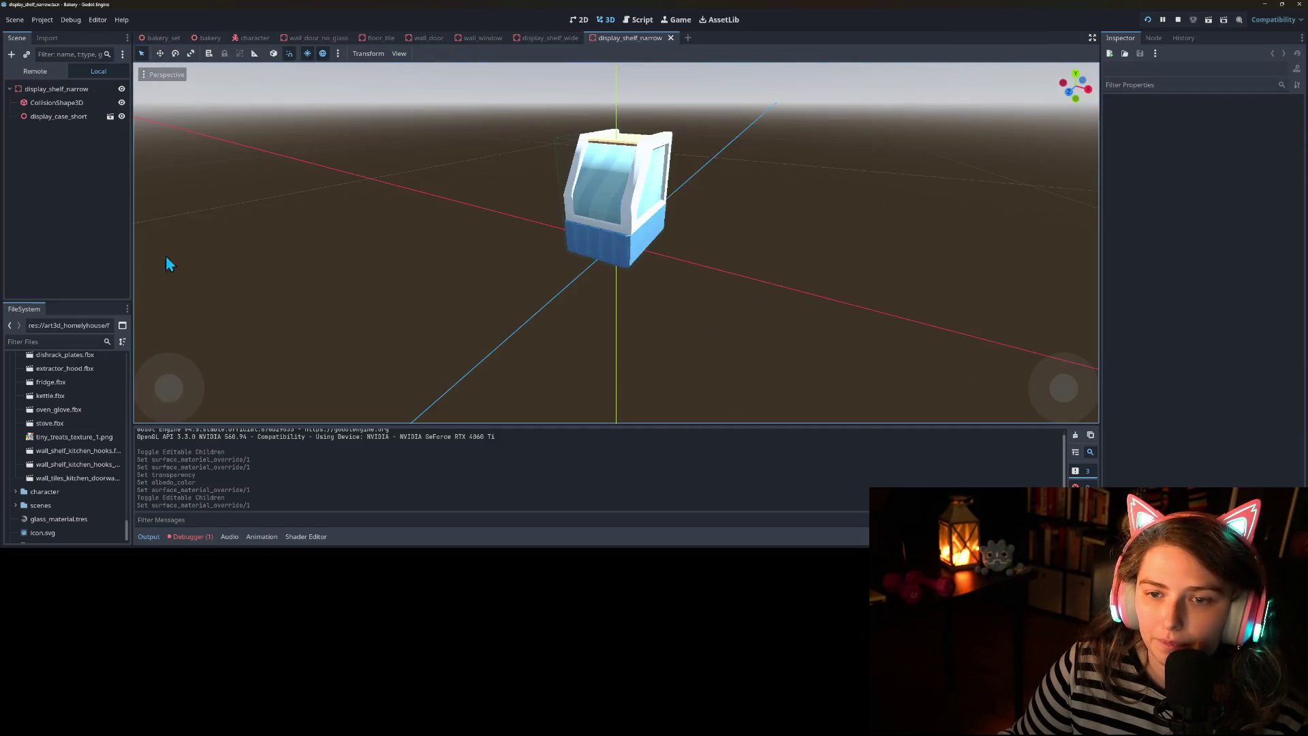
# Make display_case_short's children editable and load glass_material into its mesh's surface slot 1
pyautogui.rightClick(79, 116)
pyautogui.click(122, 389)
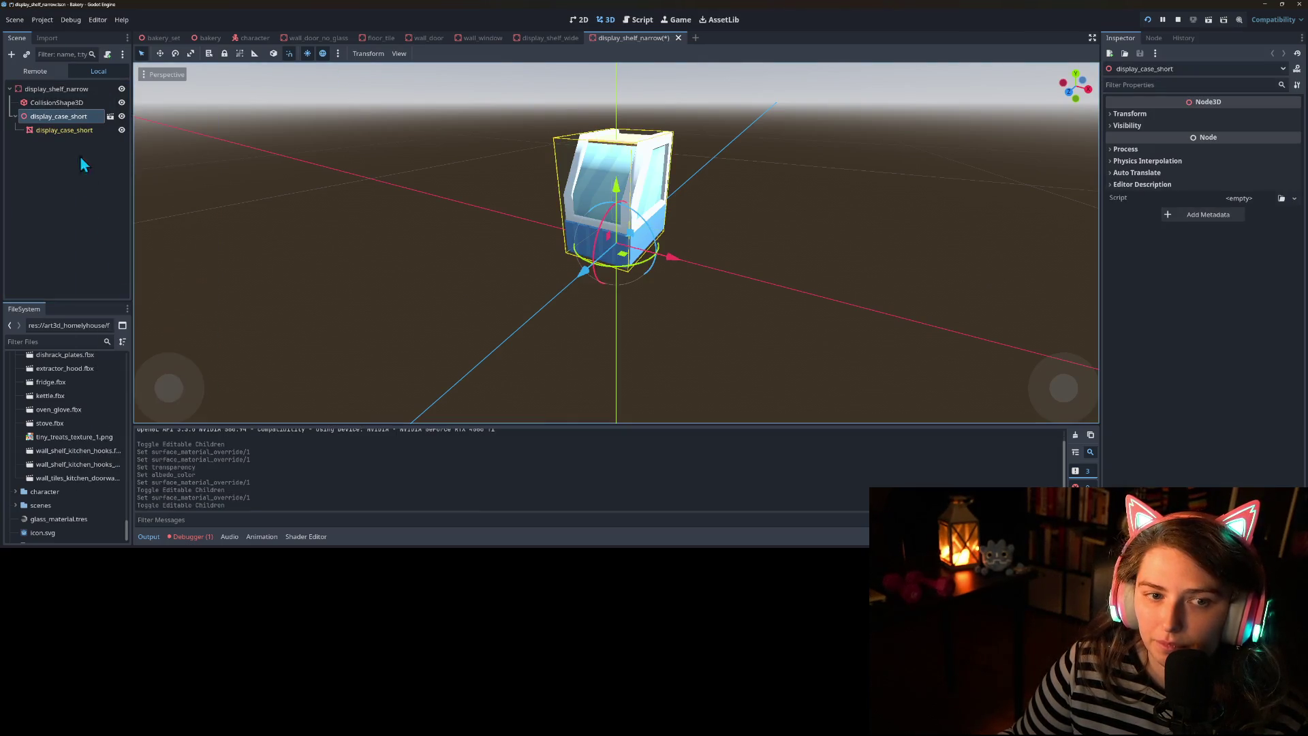
pyautogui.click(72, 130)
pyautogui.click(1151, 156)
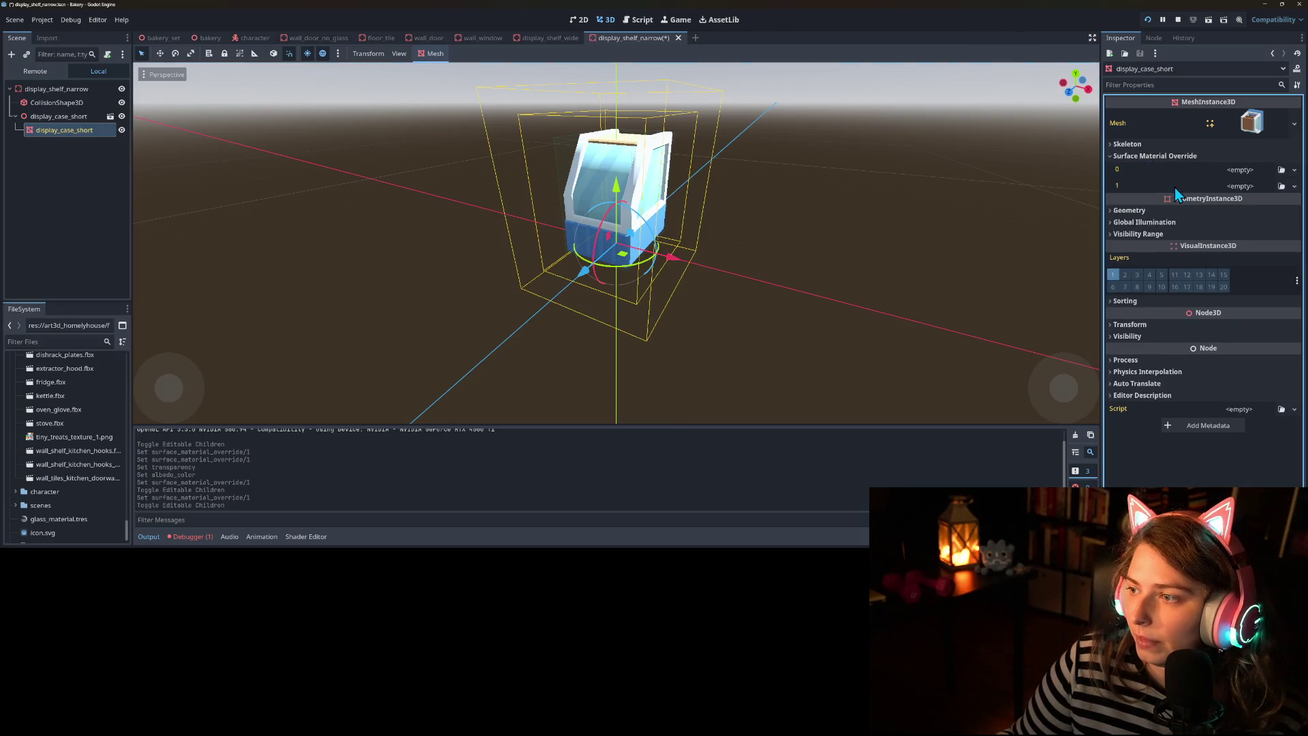
pyautogui.click(1281, 186)
pyautogui.doubleClick(513, 181)
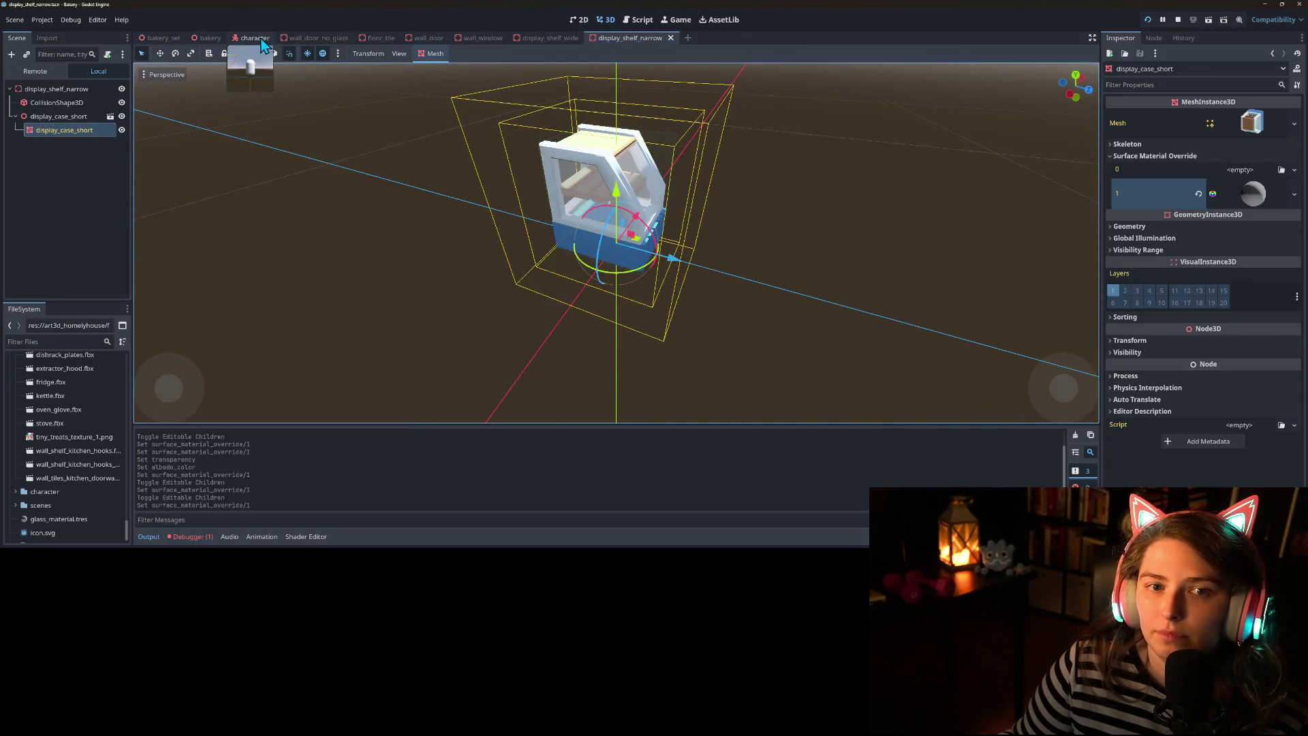
# Return to the bakery scene and fly the view forward and back over the glass-fronted cases
pyautogui.click(203, 40)
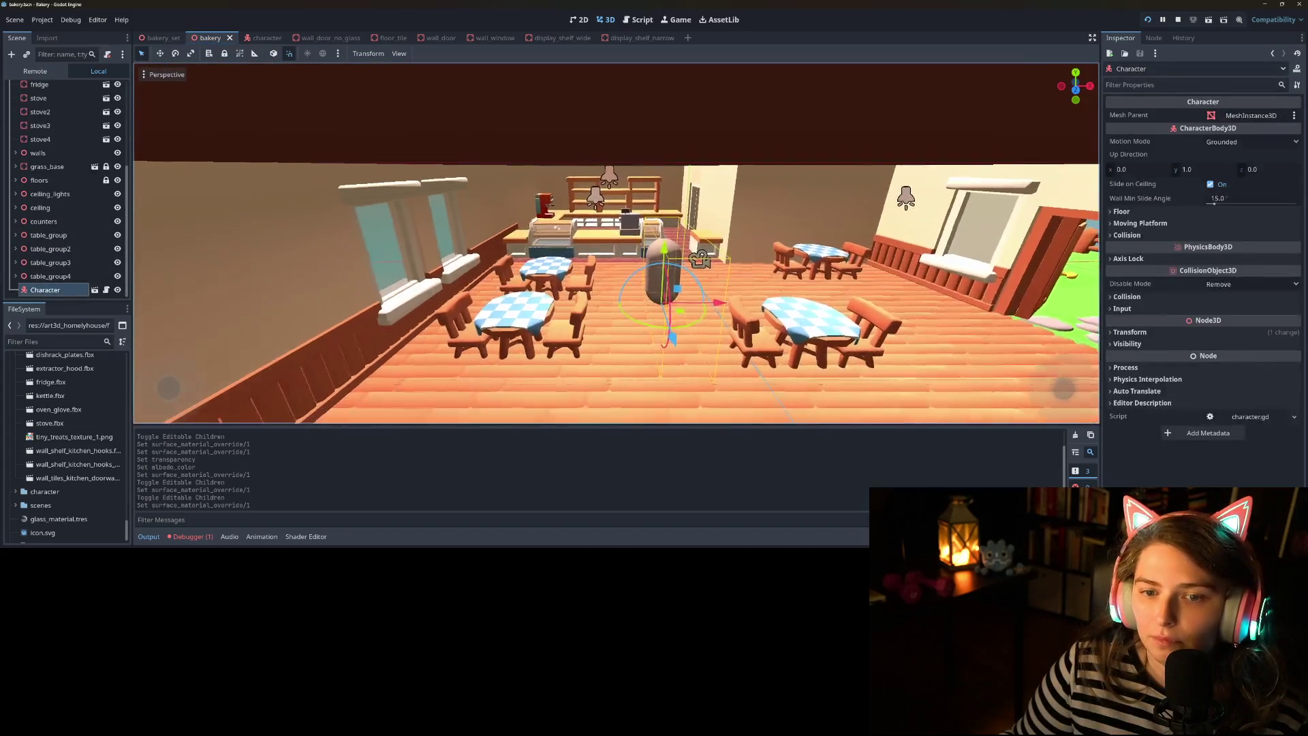
pyautogui.press('w')
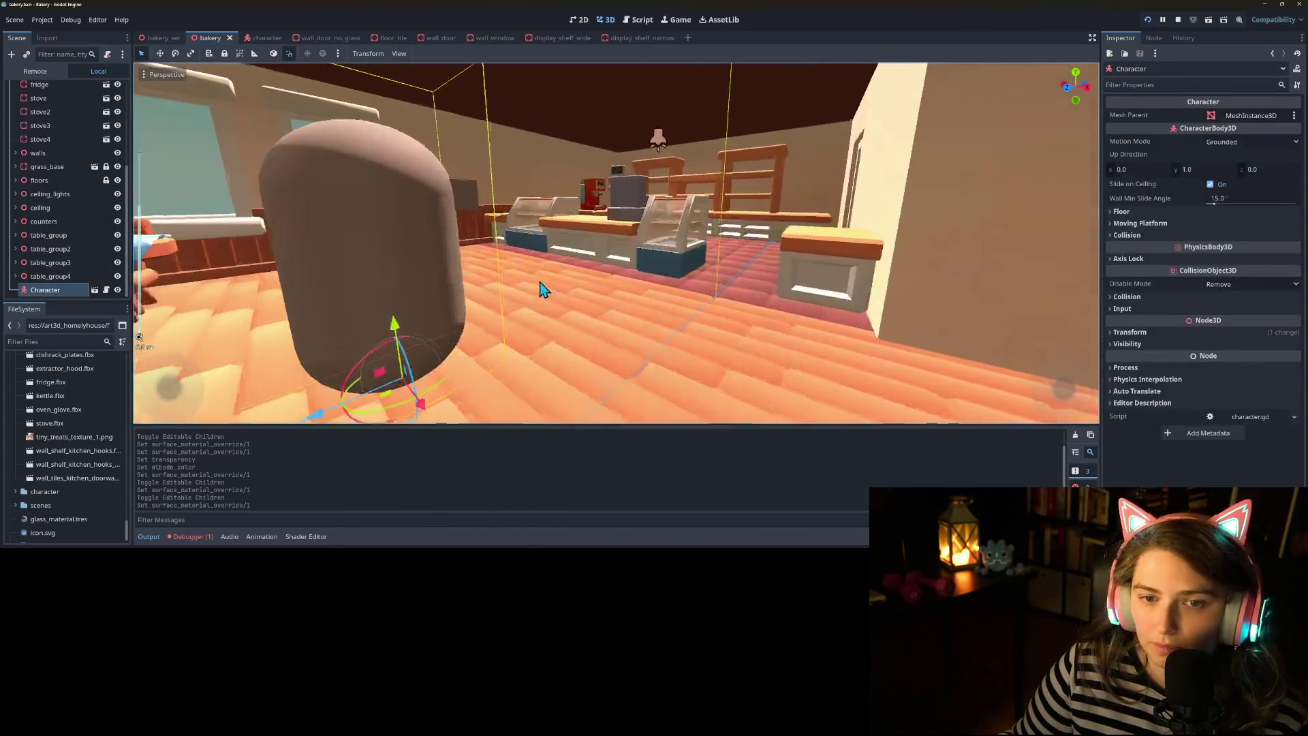
pyautogui.press('s')
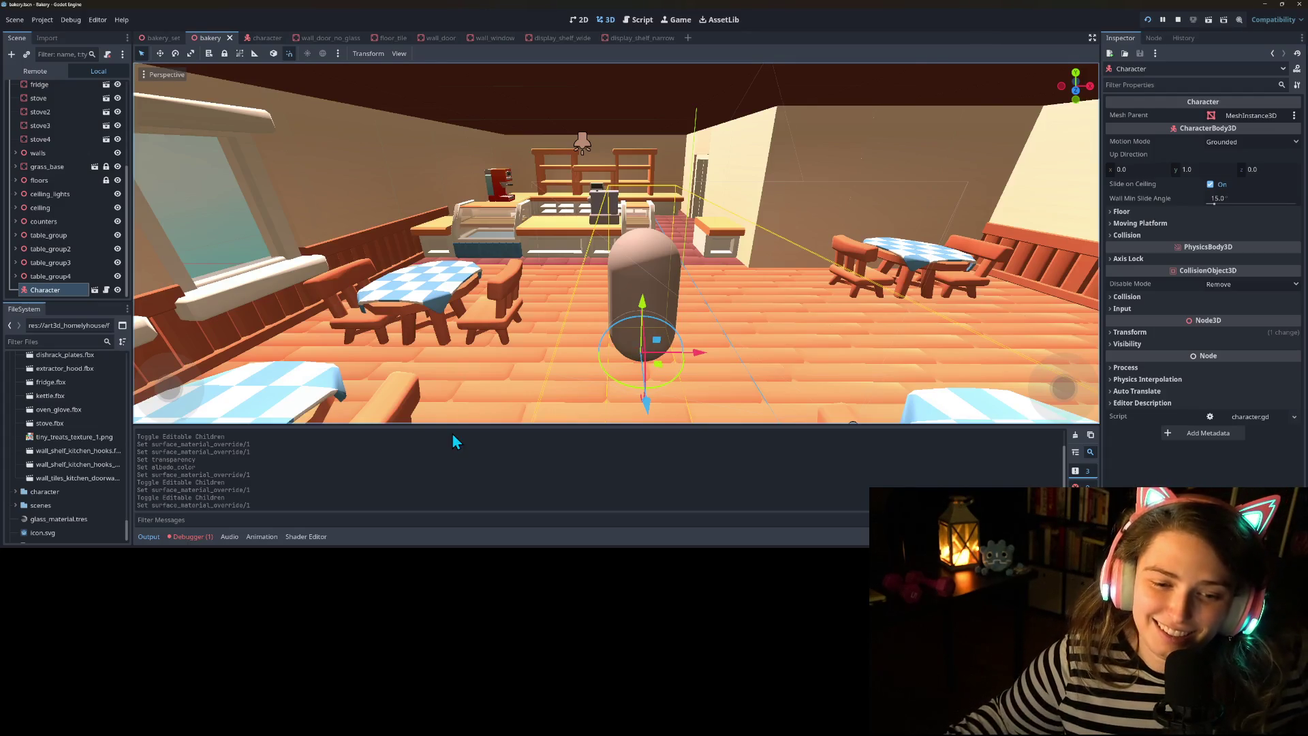
# Read the missing wall_panelled_bakery_window.fbx error in the Debugger's Errors list, then clear it
pyautogui.click(192, 536)
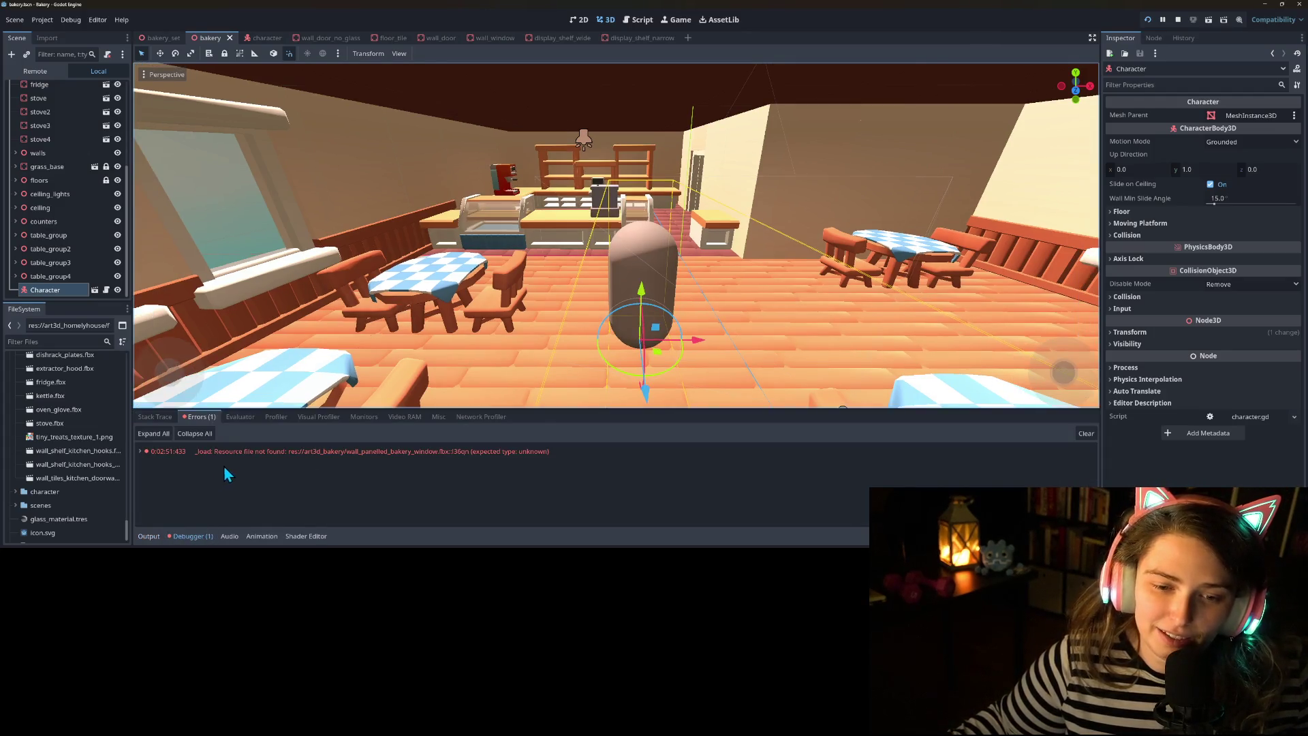
pyautogui.moveTo(341, 459)
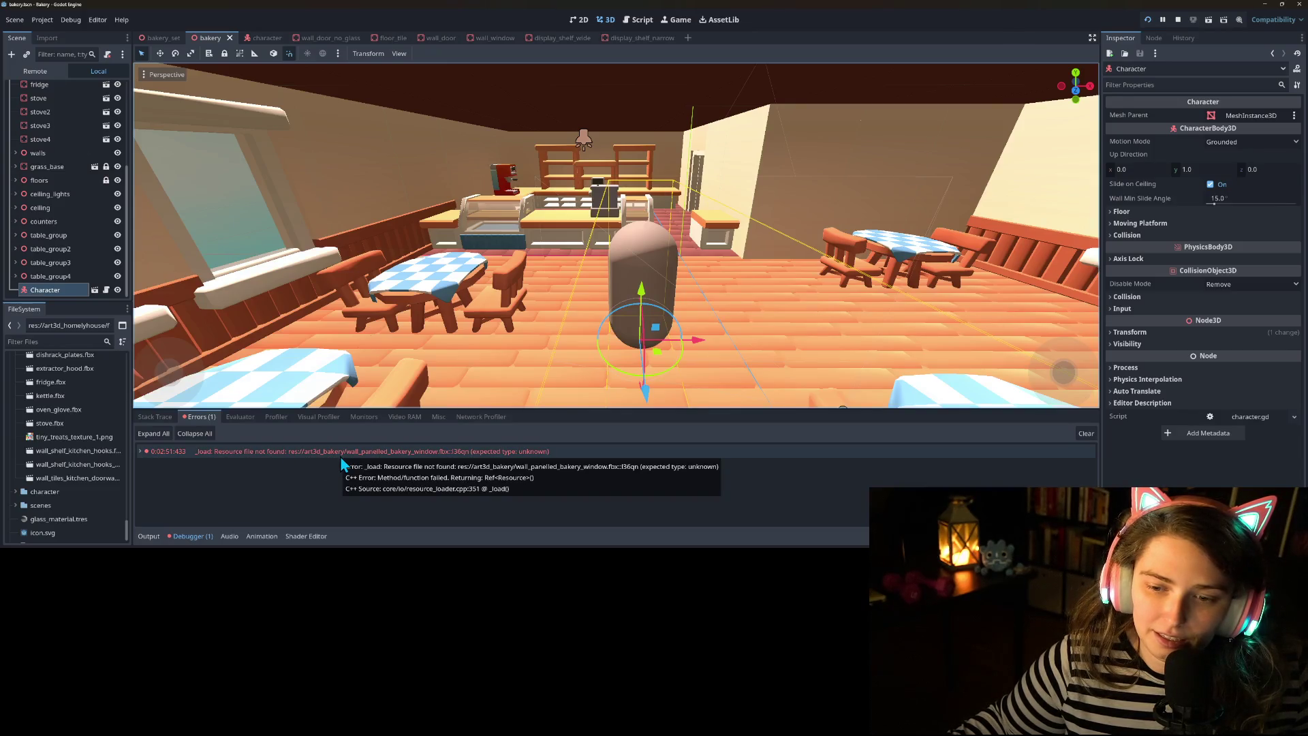
pyautogui.click(342, 460)
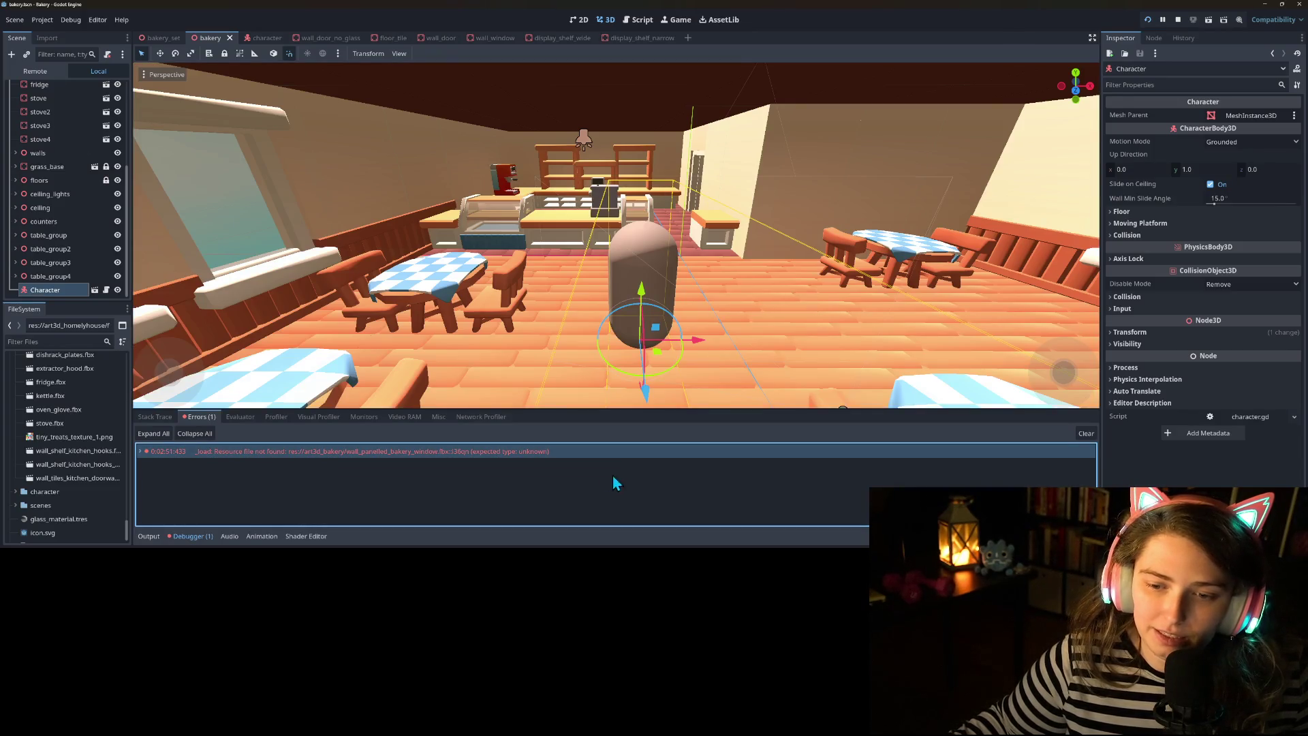
pyautogui.moveTo(480, 461)
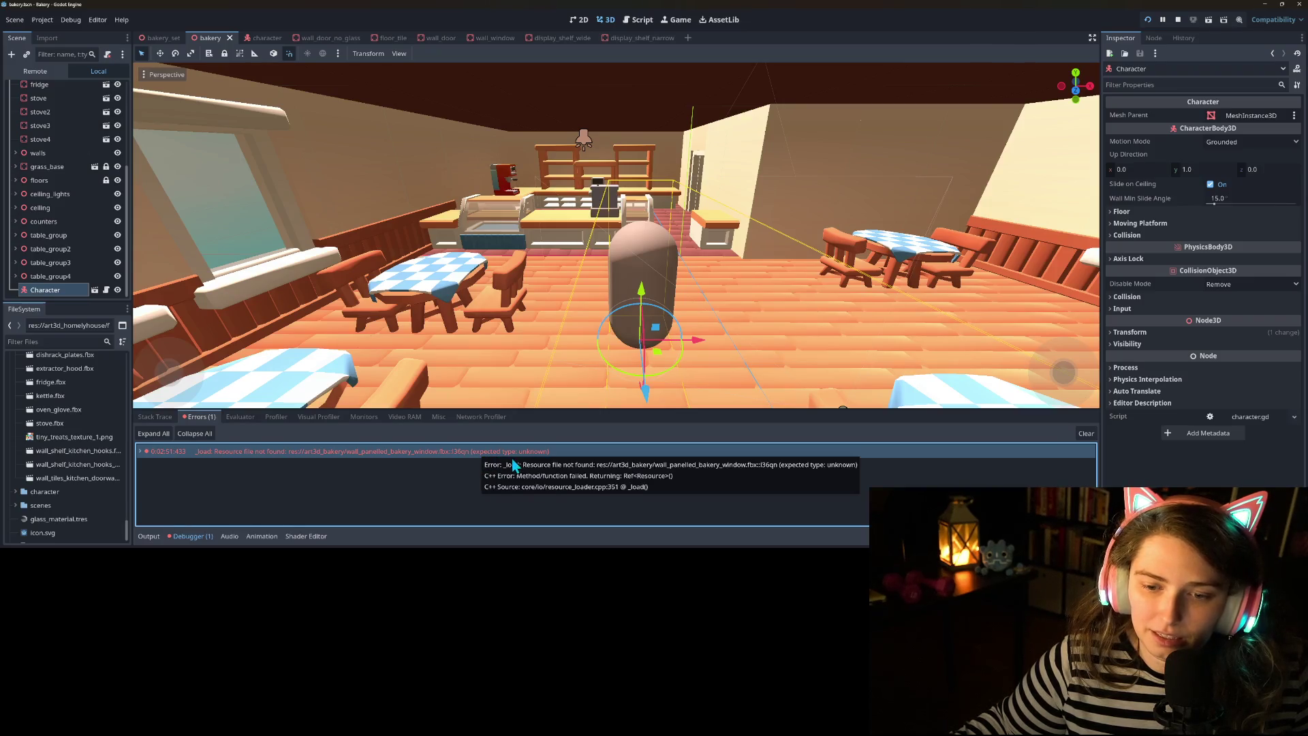
pyautogui.click(1088, 434)
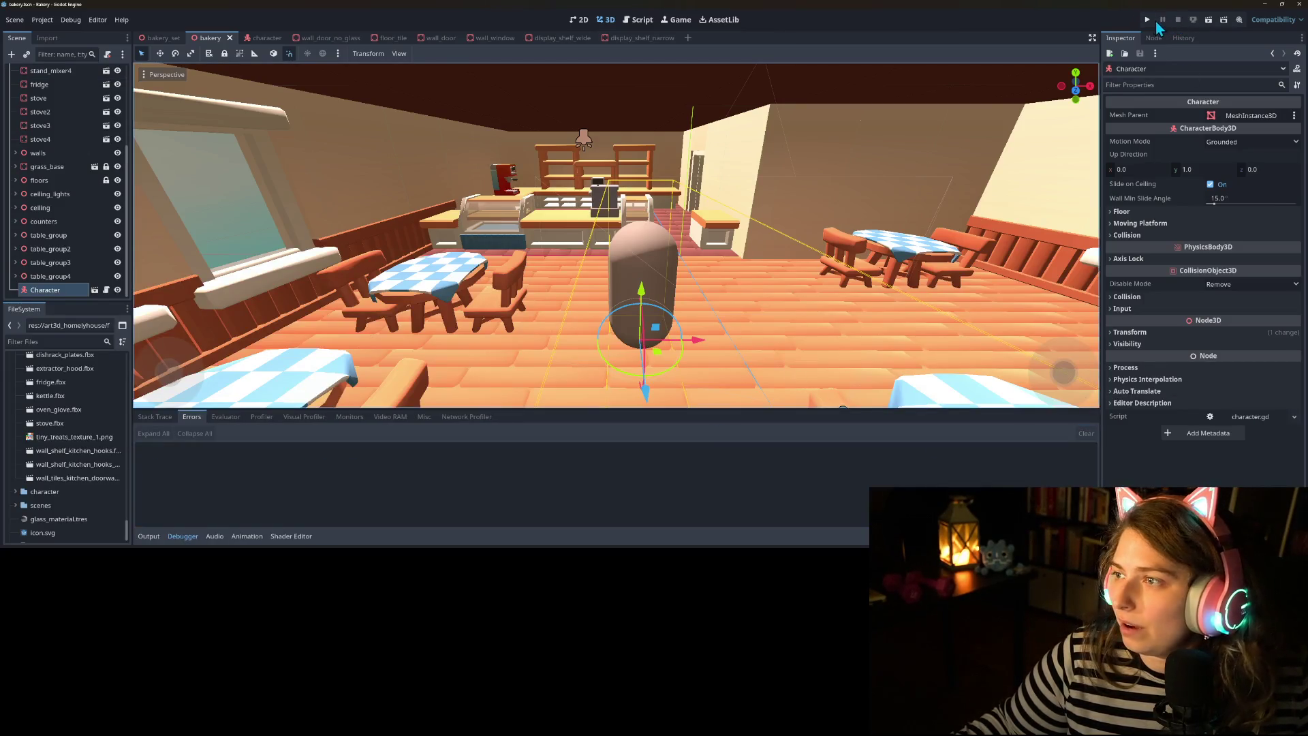
# Run the game to playtest the bakery
pyautogui.click(1148, 20)
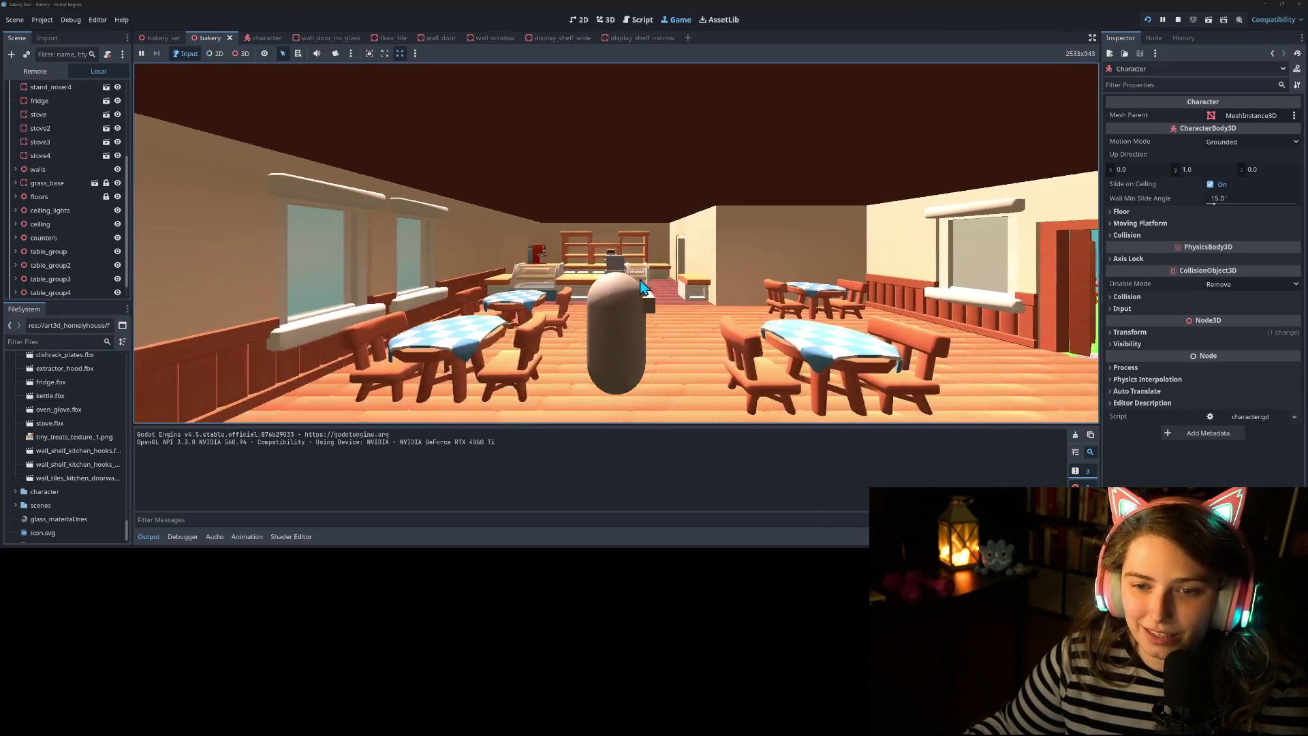
# Walk the character through the dining room and out the side door onto the yard
pyautogui.press('d')
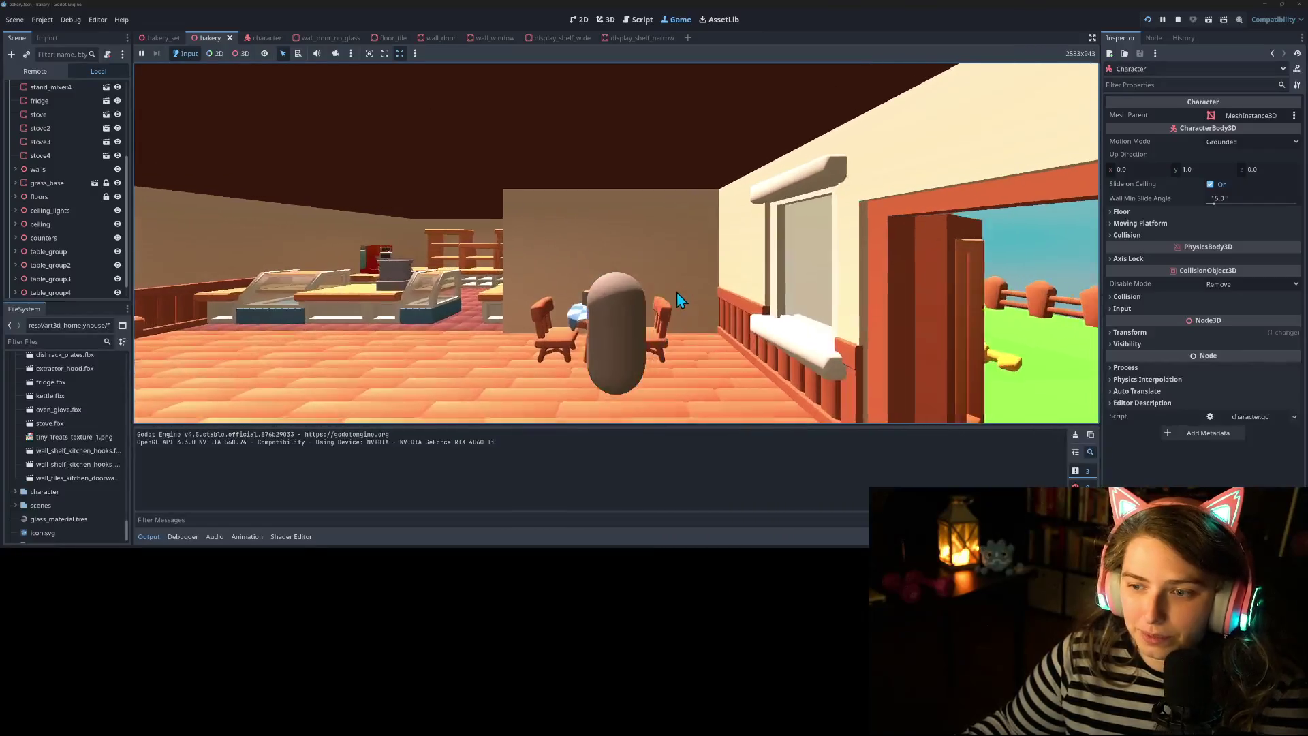
pyautogui.press('a')
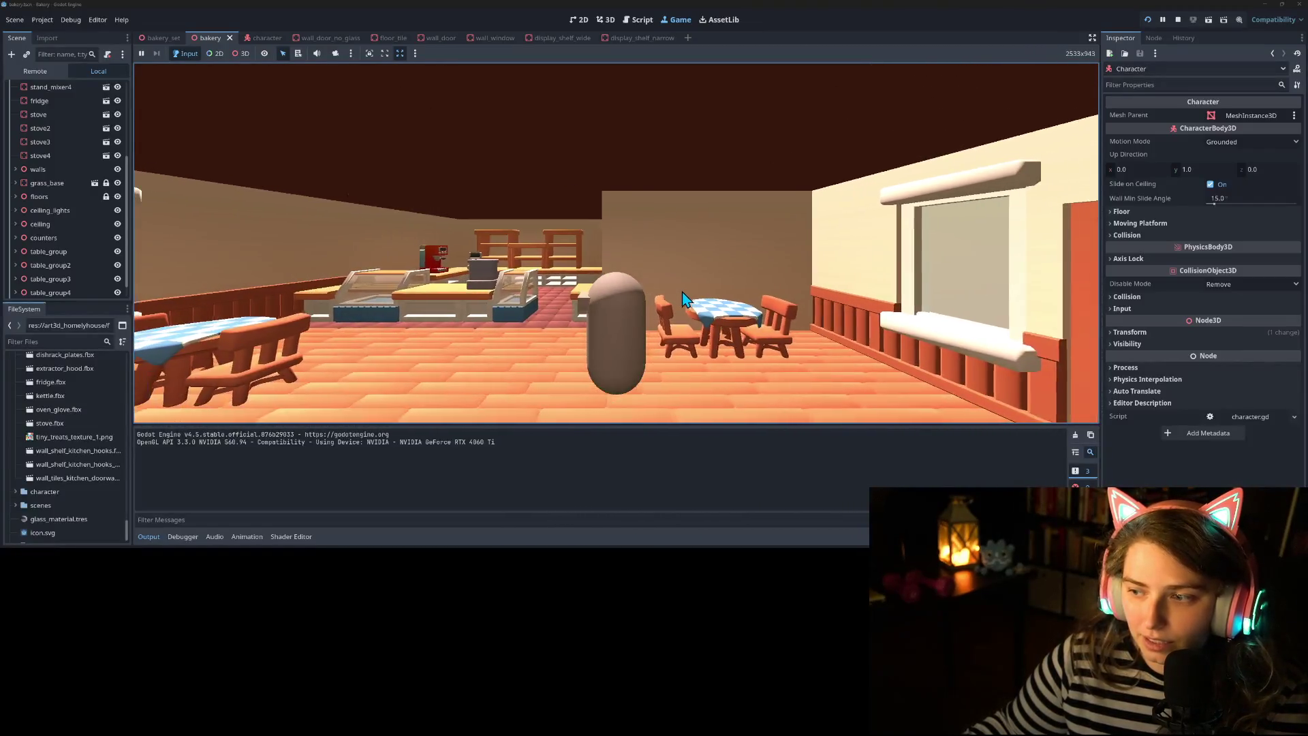
pyautogui.press('a')
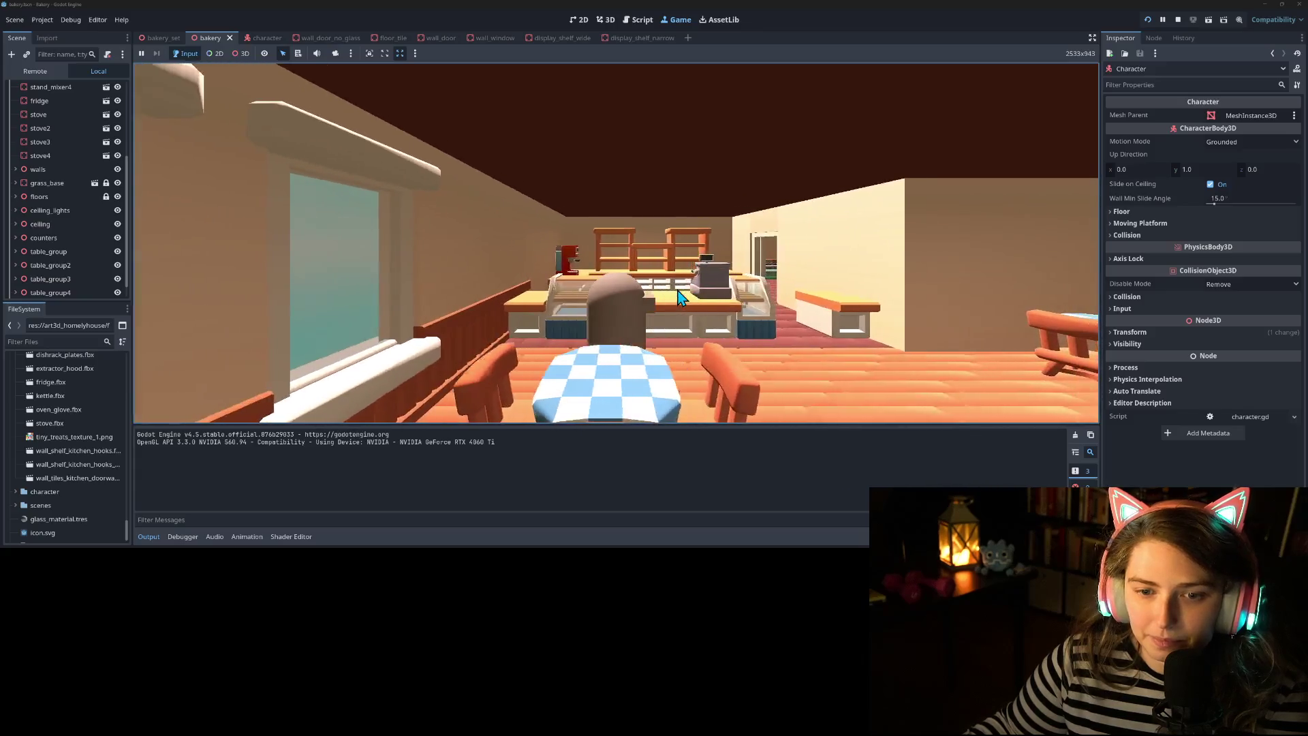
pyautogui.press('s')
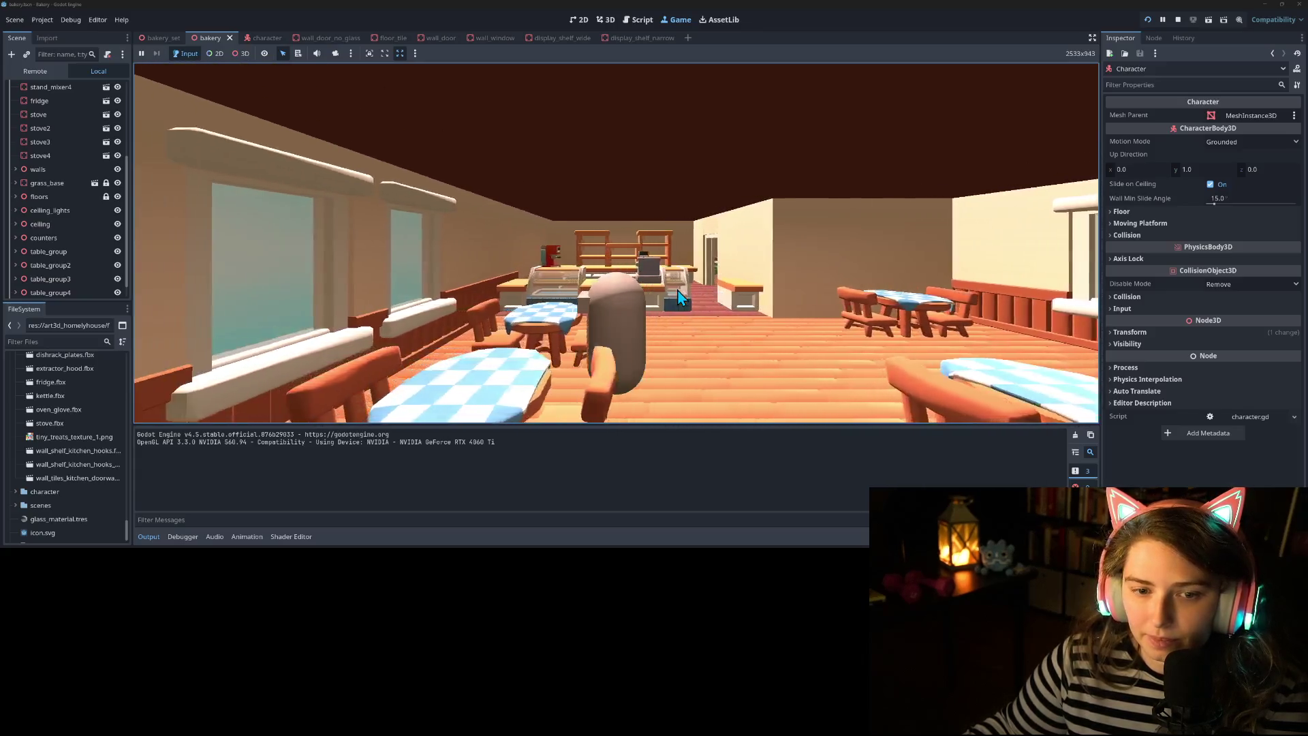
pyautogui.press('w')
pyautogui.press('d')
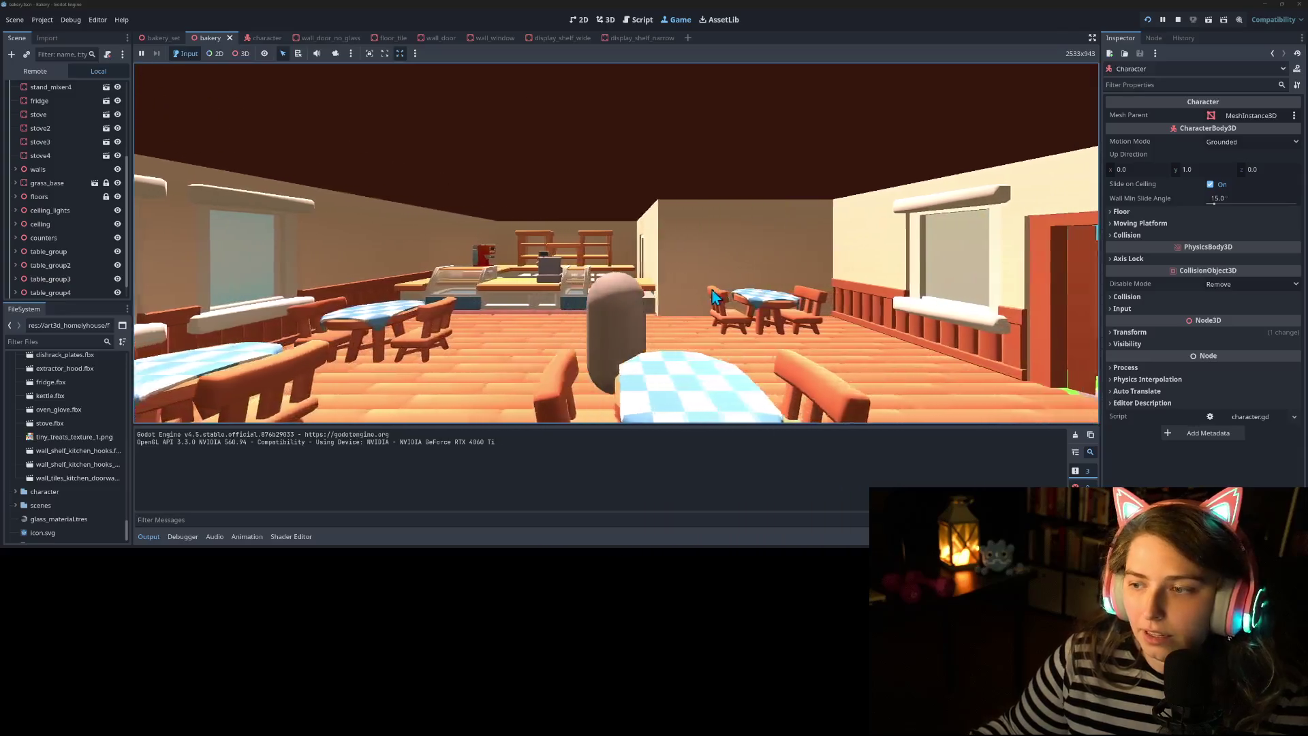
pyautogui.press('d')
pyautogui.press('w')
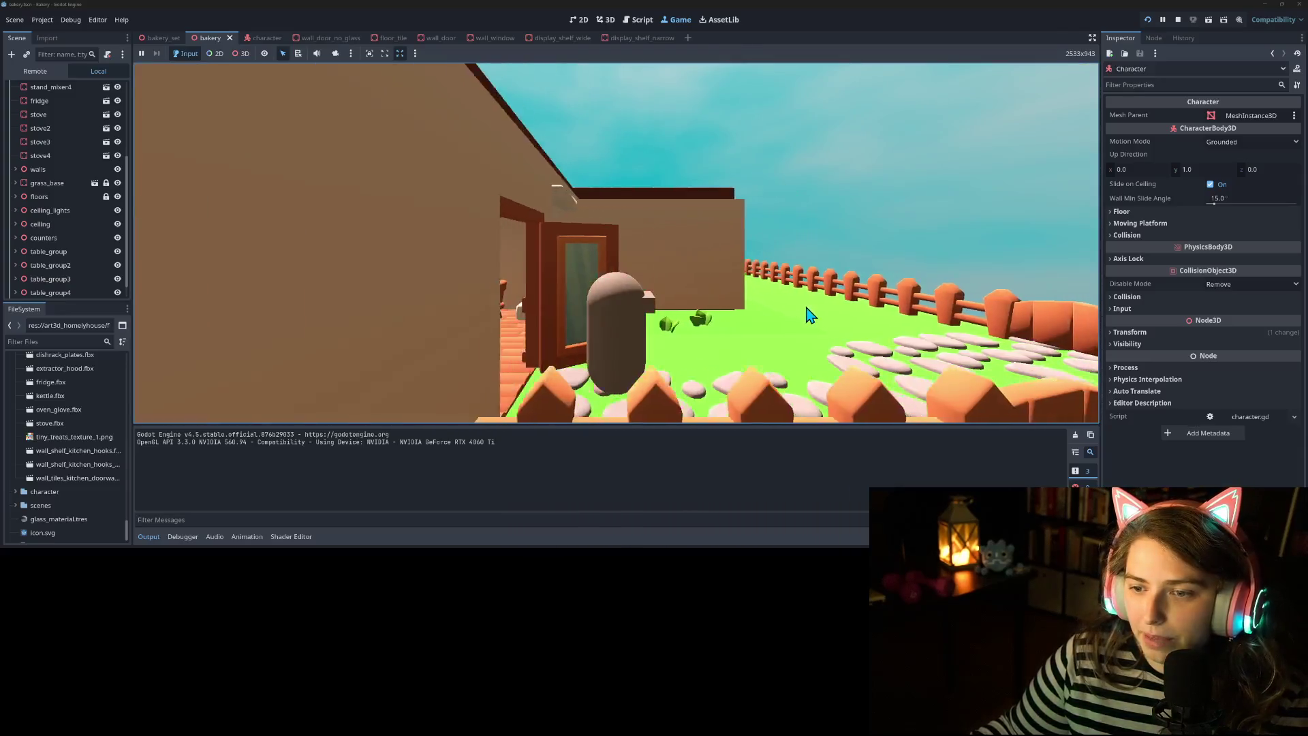
# Walk along the fence, back inside past the counters, and turn to face the mixer tables
pyautogui.press('s')
pyautogui.press('a')
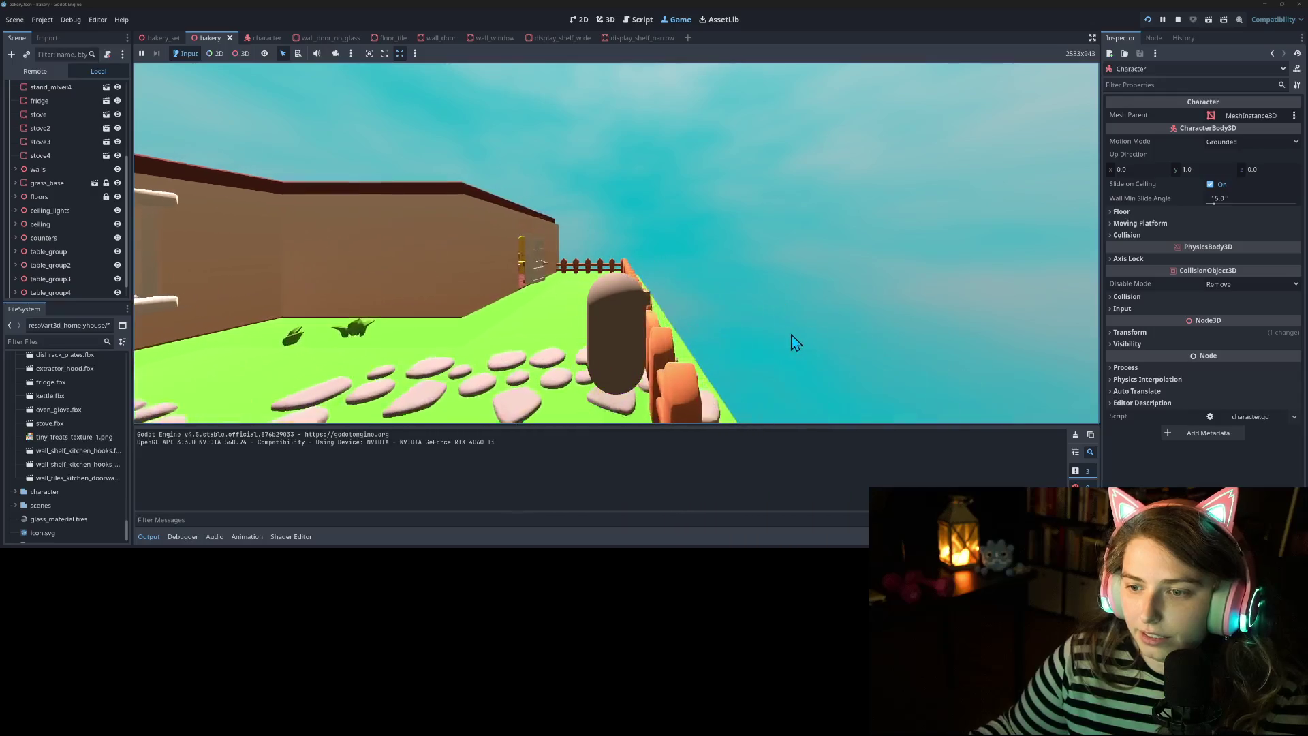
pyautogui.press('w')
pyautogui.press('a')
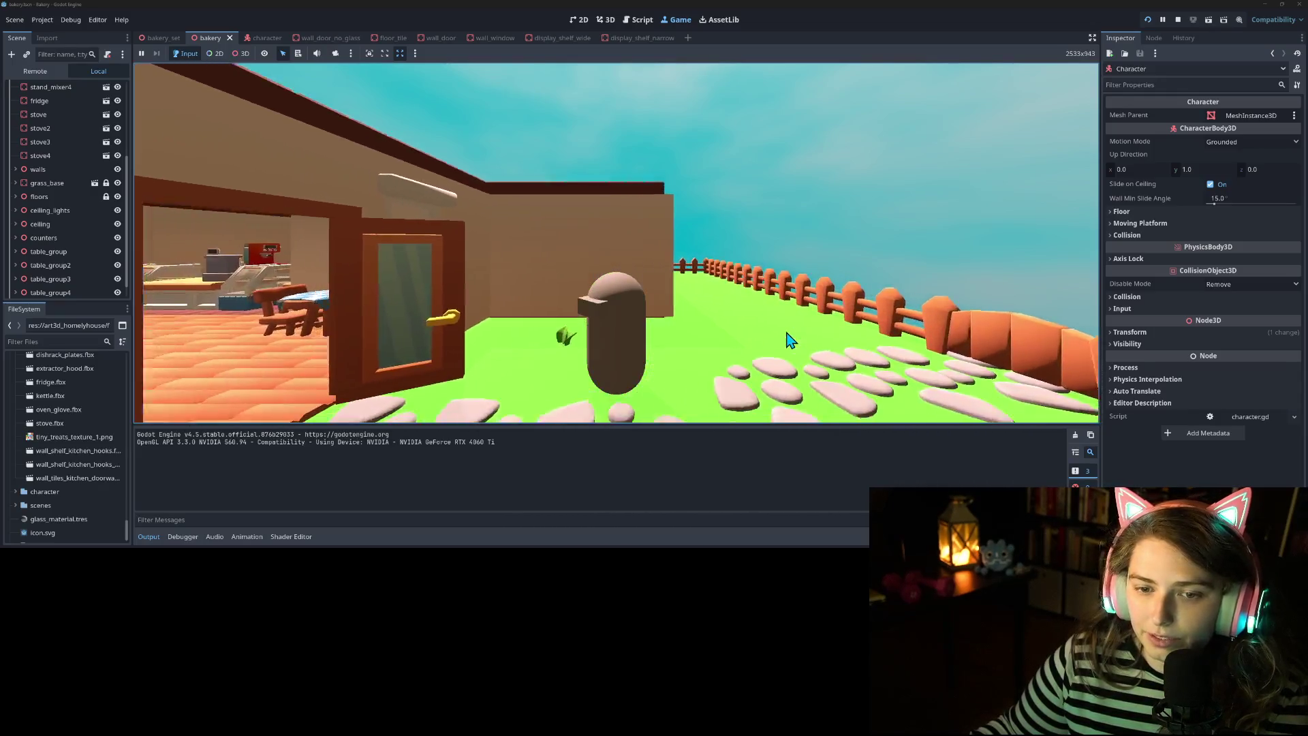
pyautogui.press('w')
pyautogui.press('a')
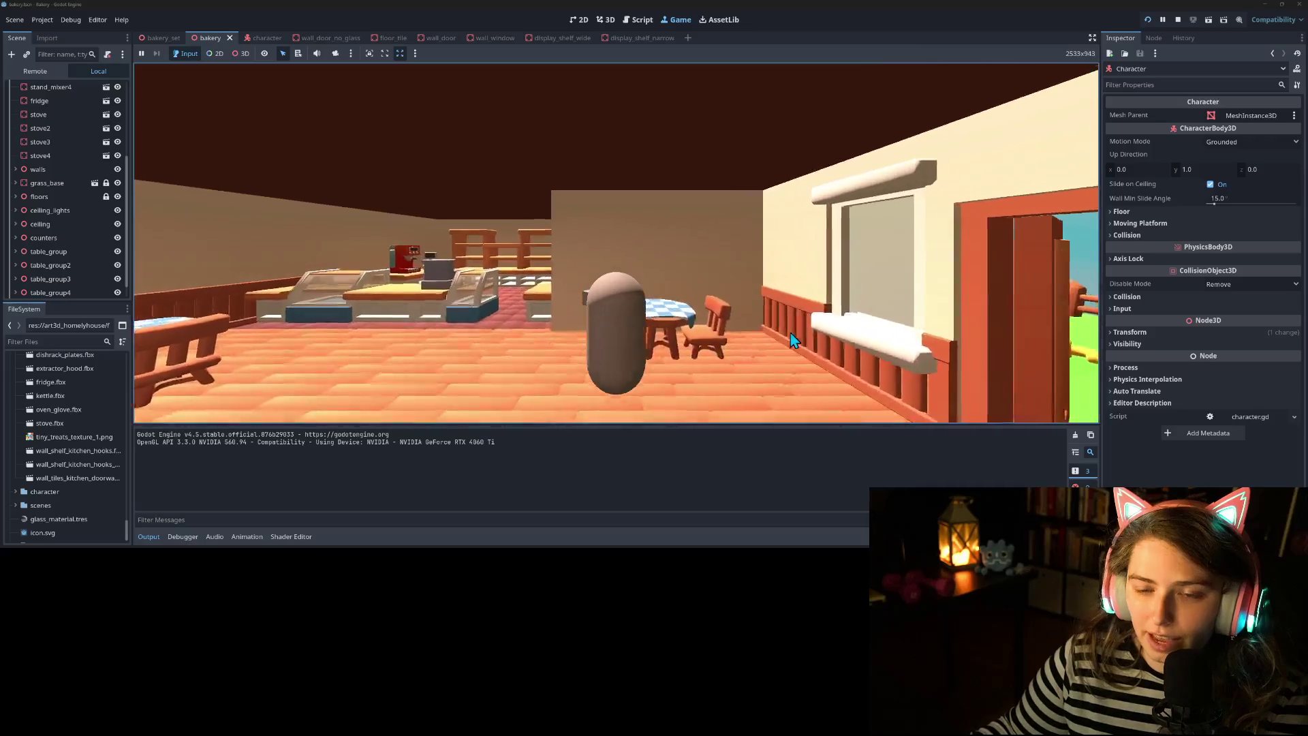
pyautogui.press('w')
pyautogui.press('a')
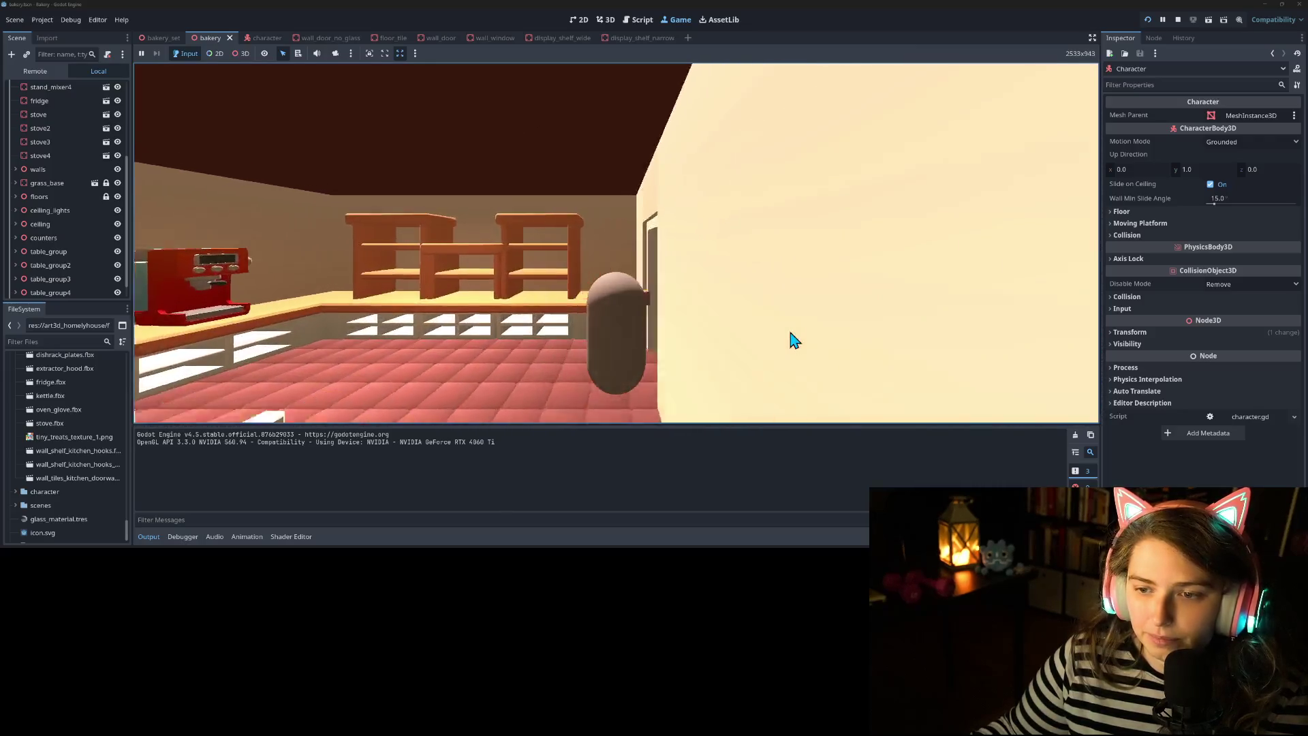
pyautogui.press('a')
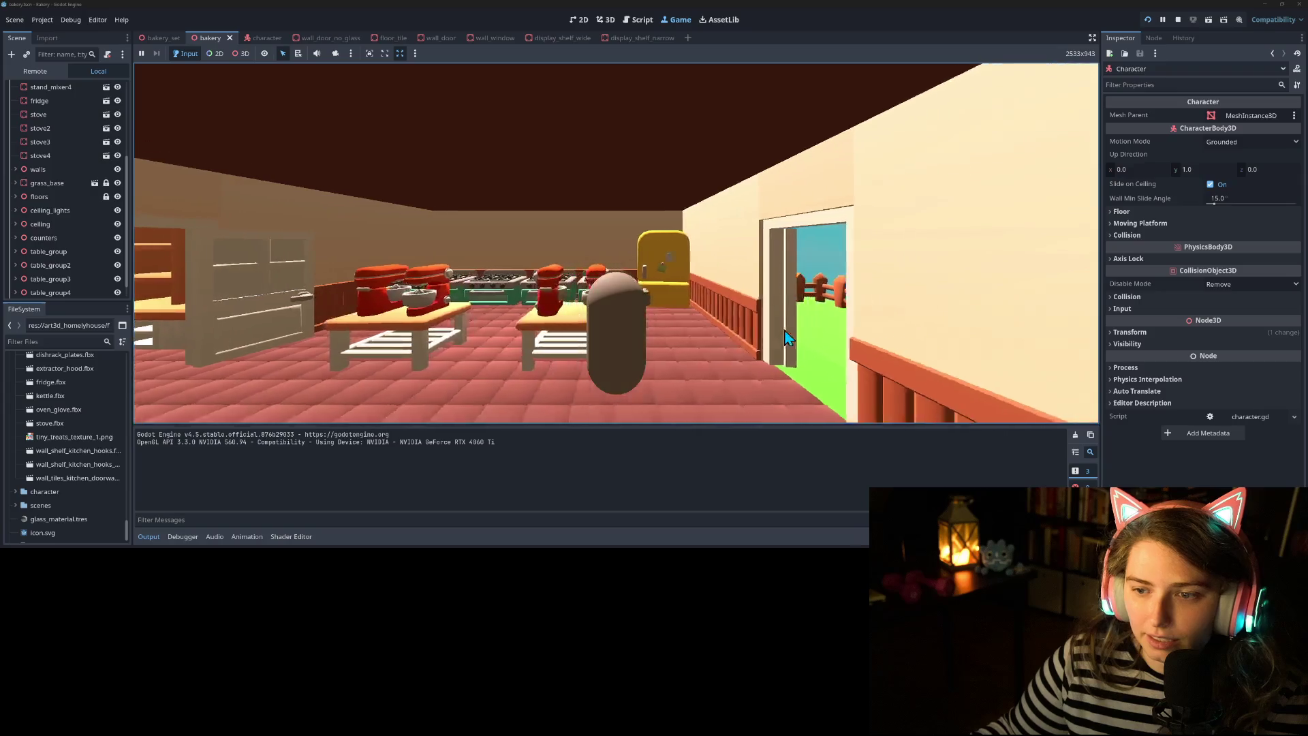
pyautogui.press('a')
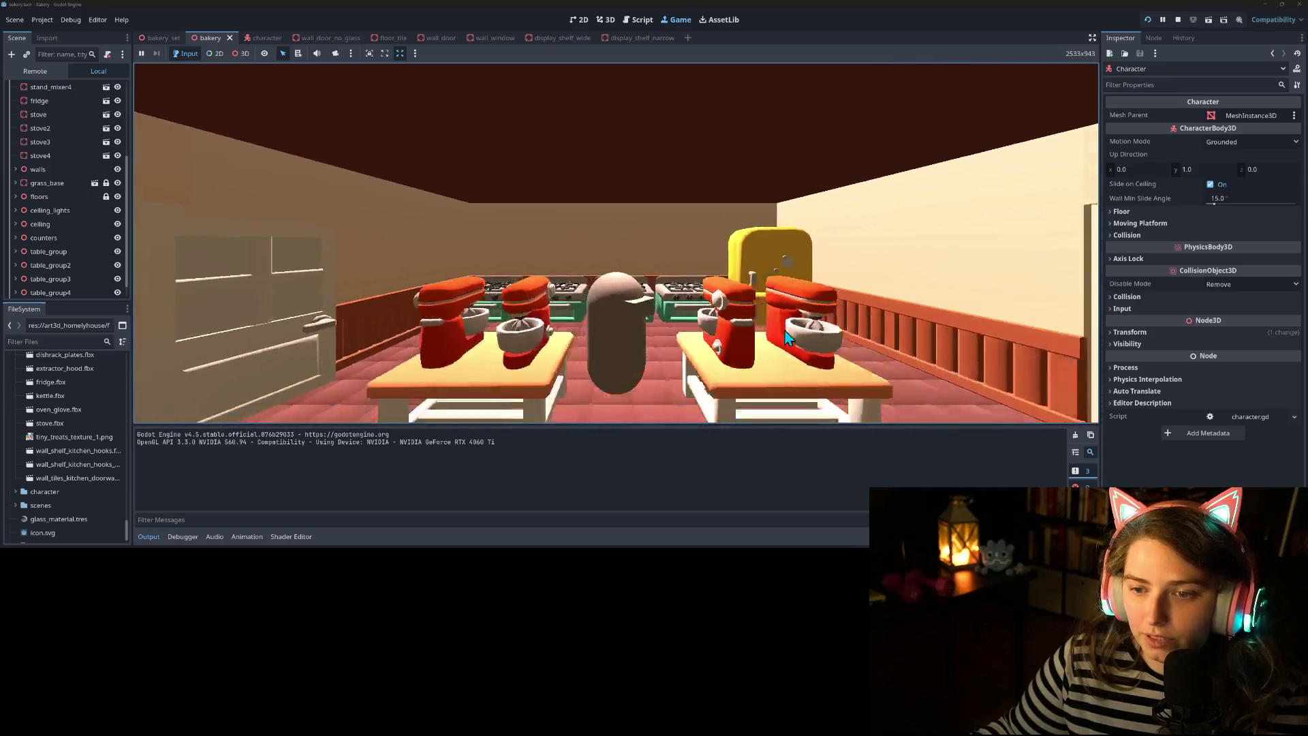
# Look around the kitchen, walking up to the mixer tables and on past them to the stoves
pyautogui.press('a')
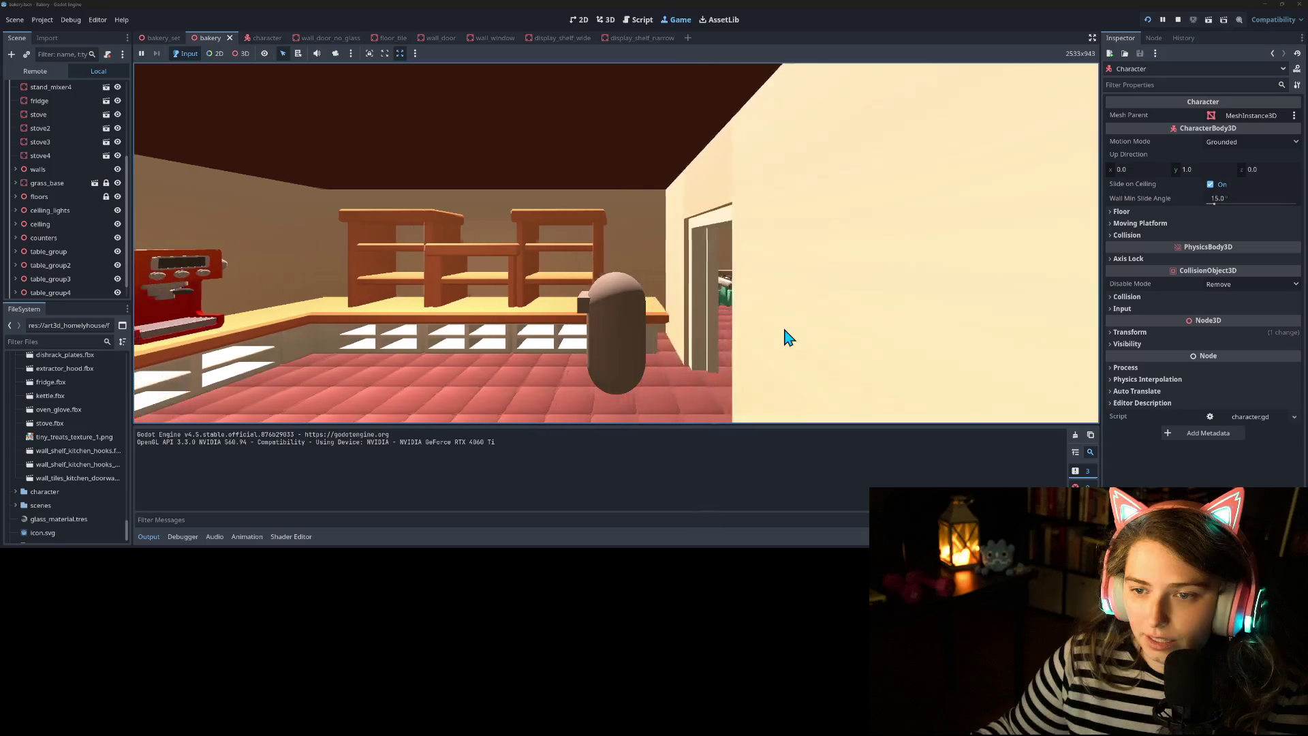
pyautogui.press('d')
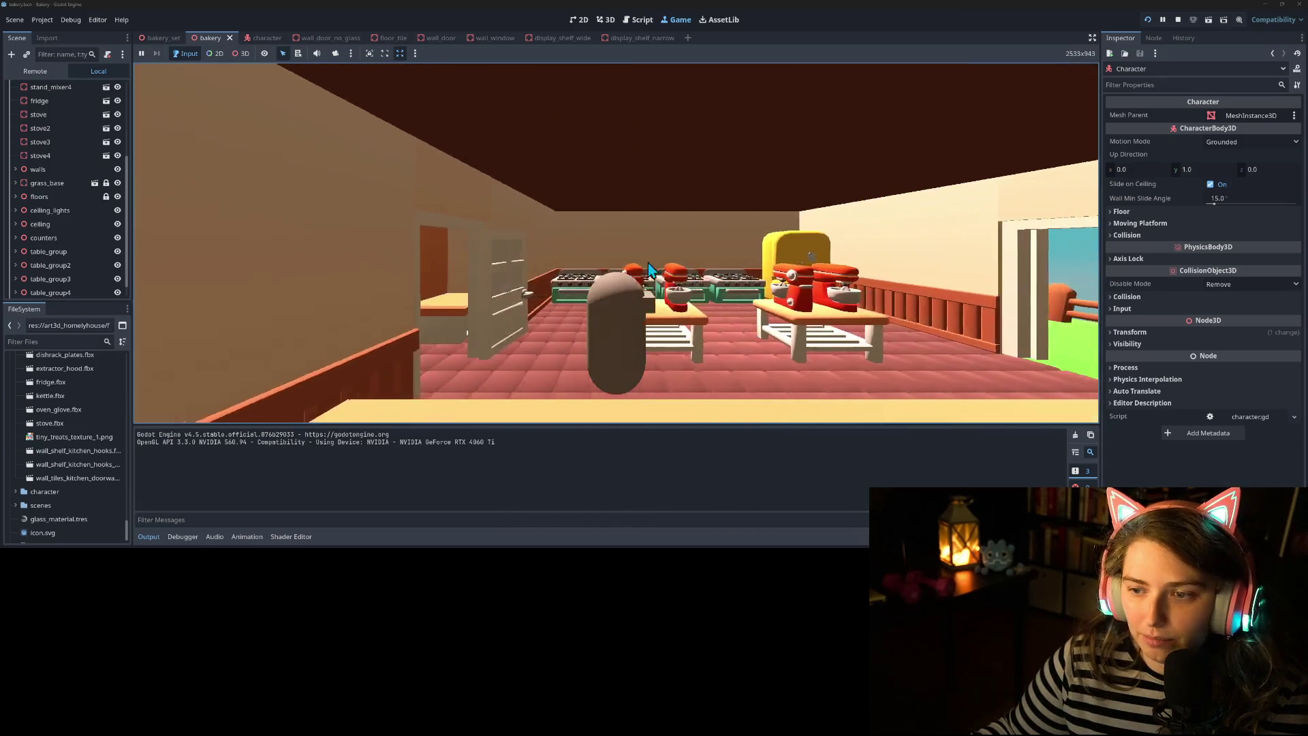
pyautogui.press('w')
pyautogui.press('s')
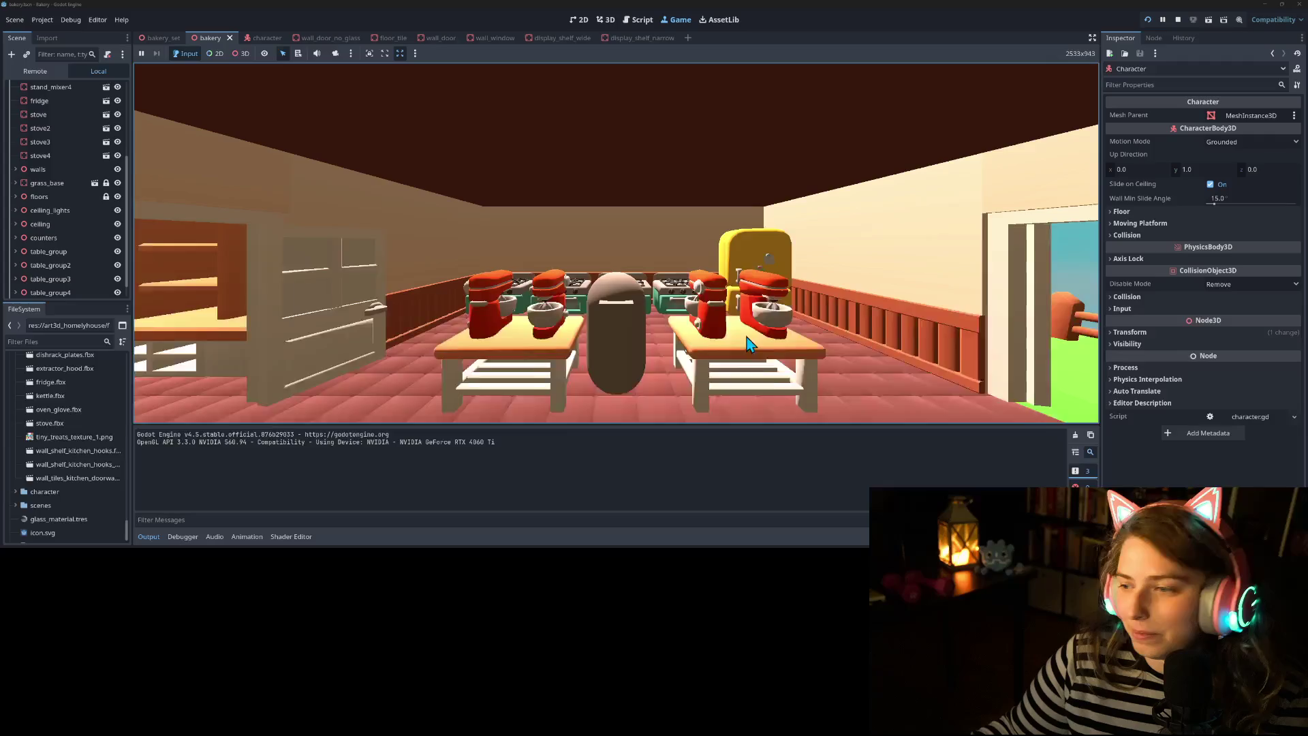
pyautogui.press('a')
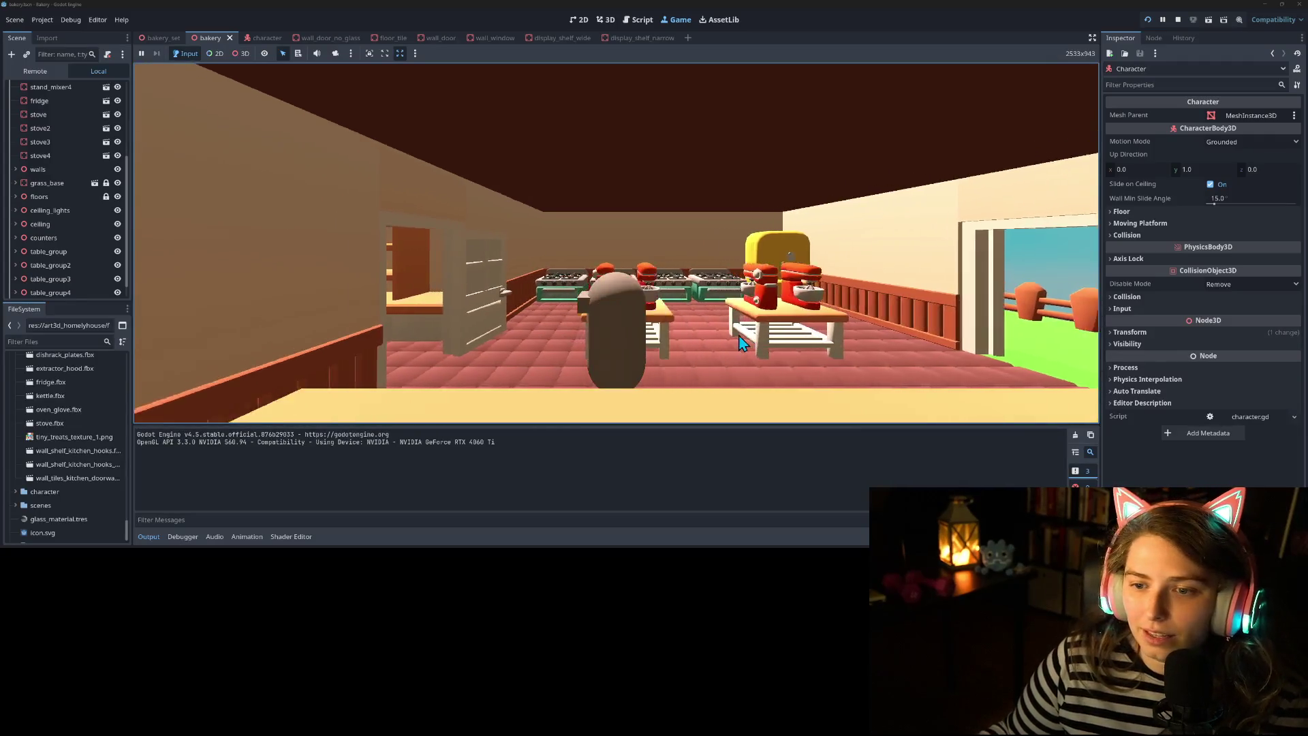
pyautogui.press('d')
pyautogui.press('w')
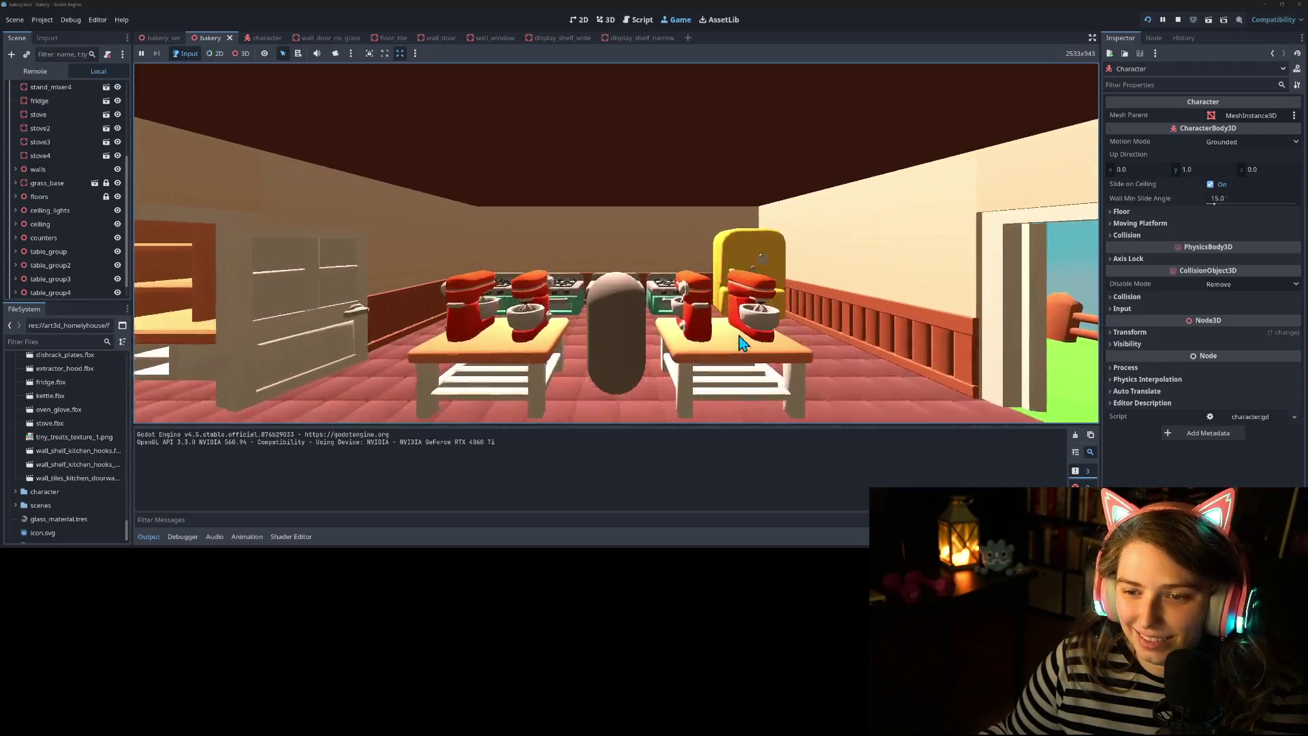
pyautogui.press('a')
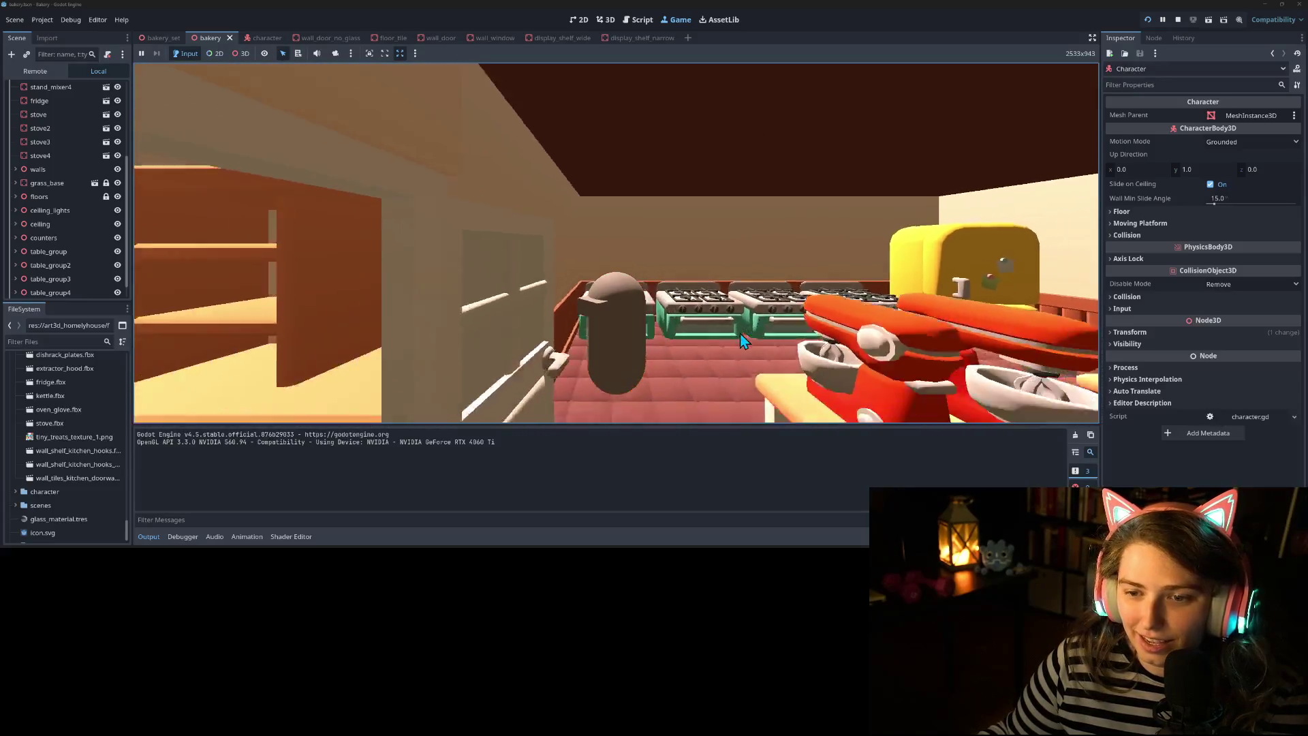
# Cross the dining room out to the yard, then walk back in across the dining tables
pyautogui.press('d')
pyautogui.press('w')
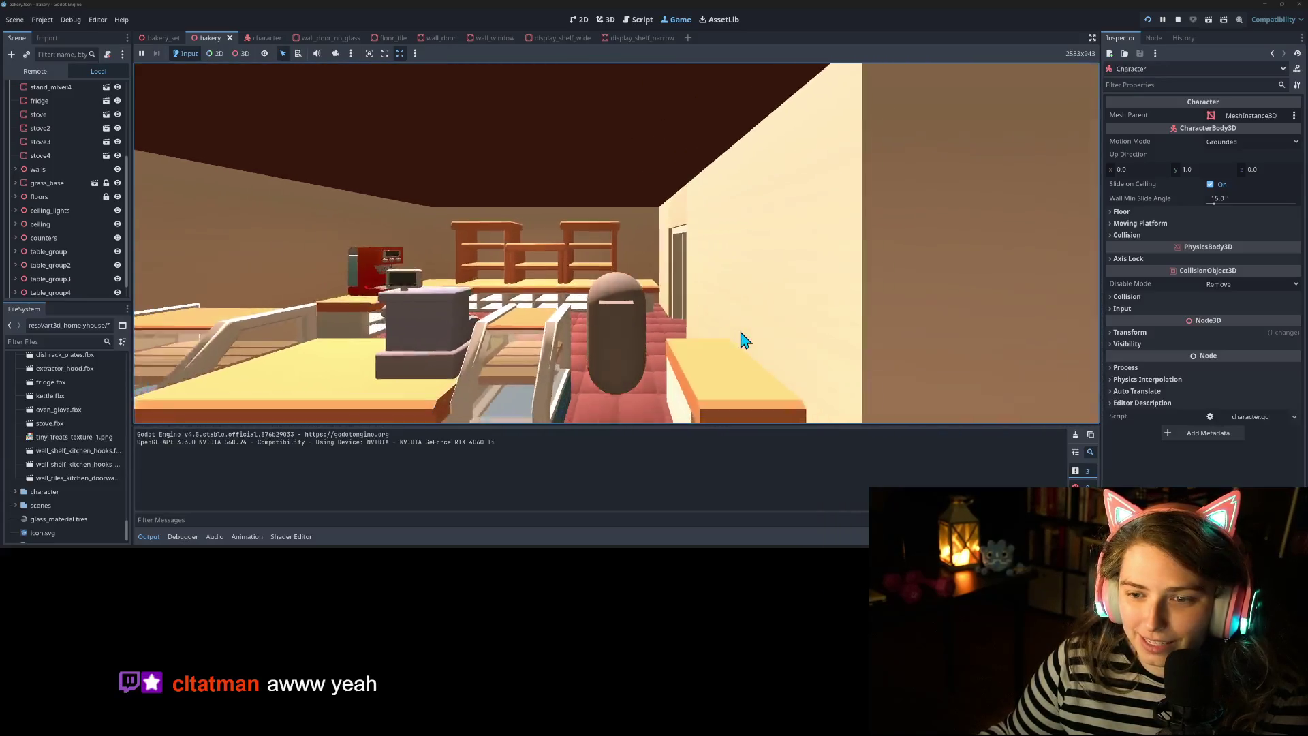
pyautogui.press('d')
pyautogui.press('w')
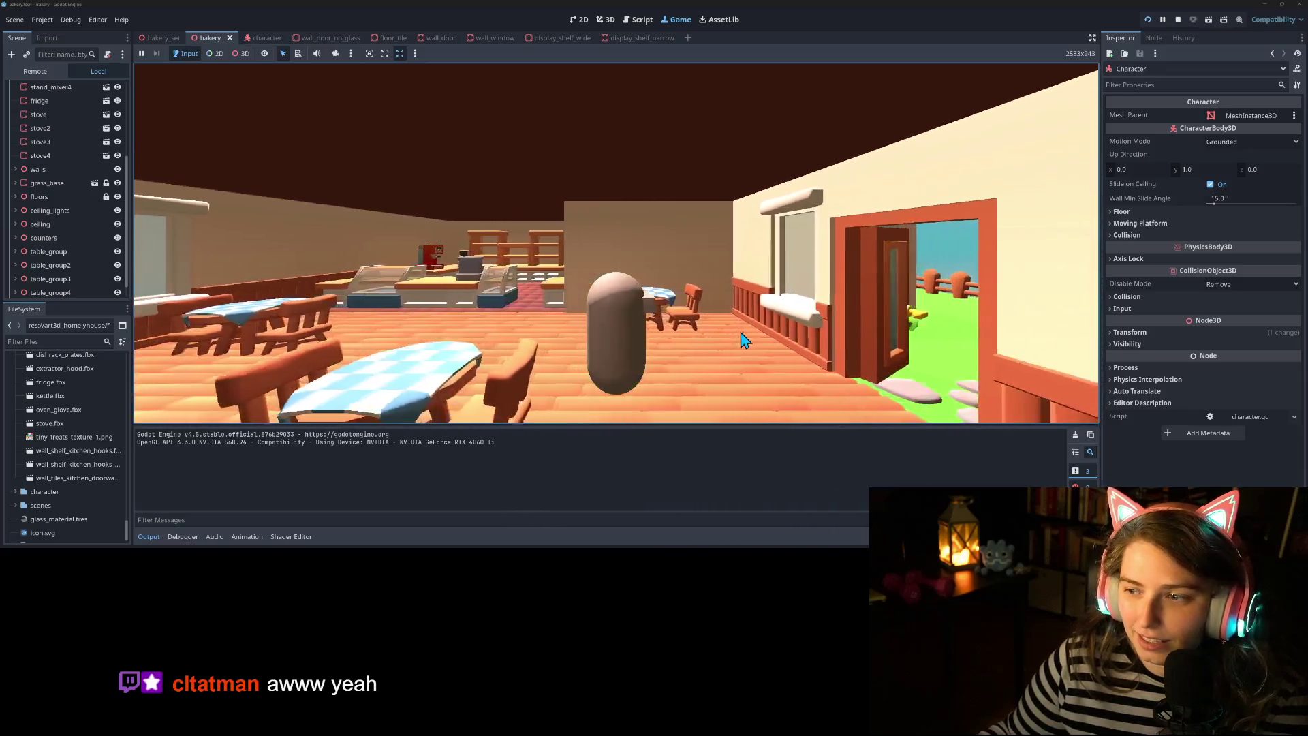
pyautogui.press('a')
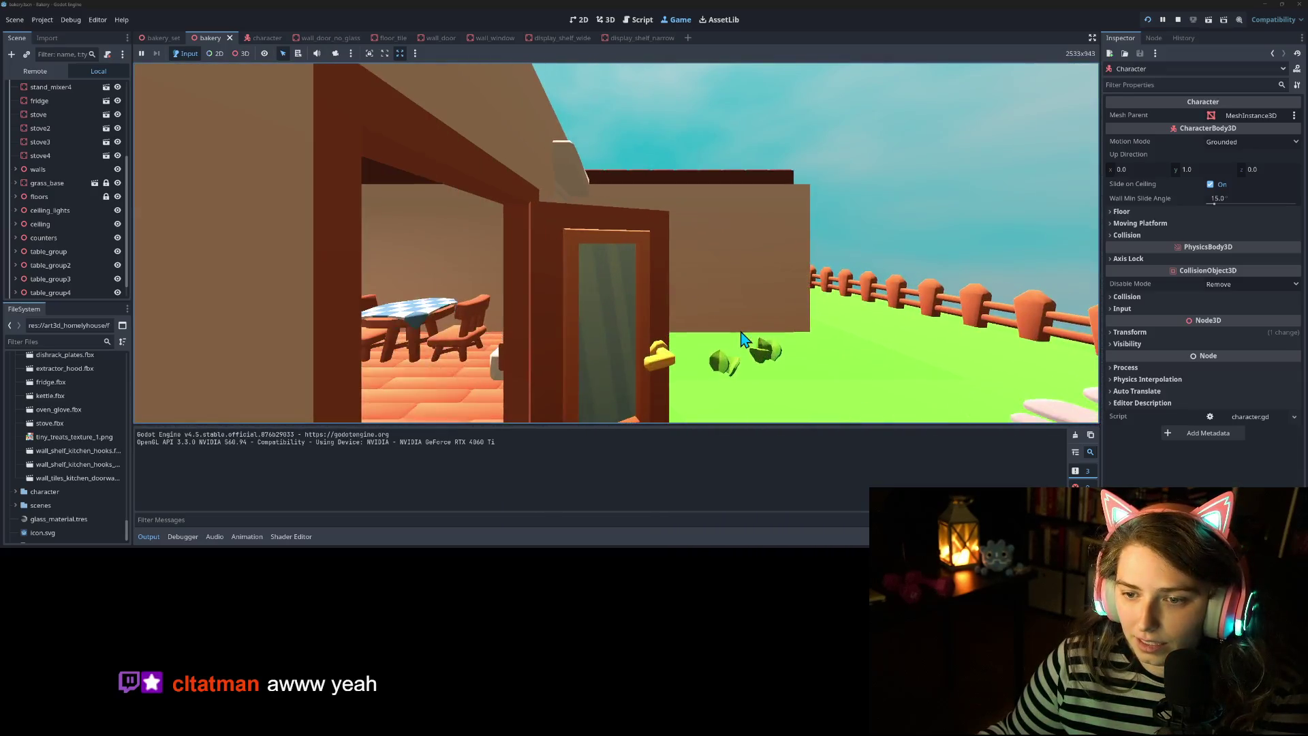
pyautogui.press('s')
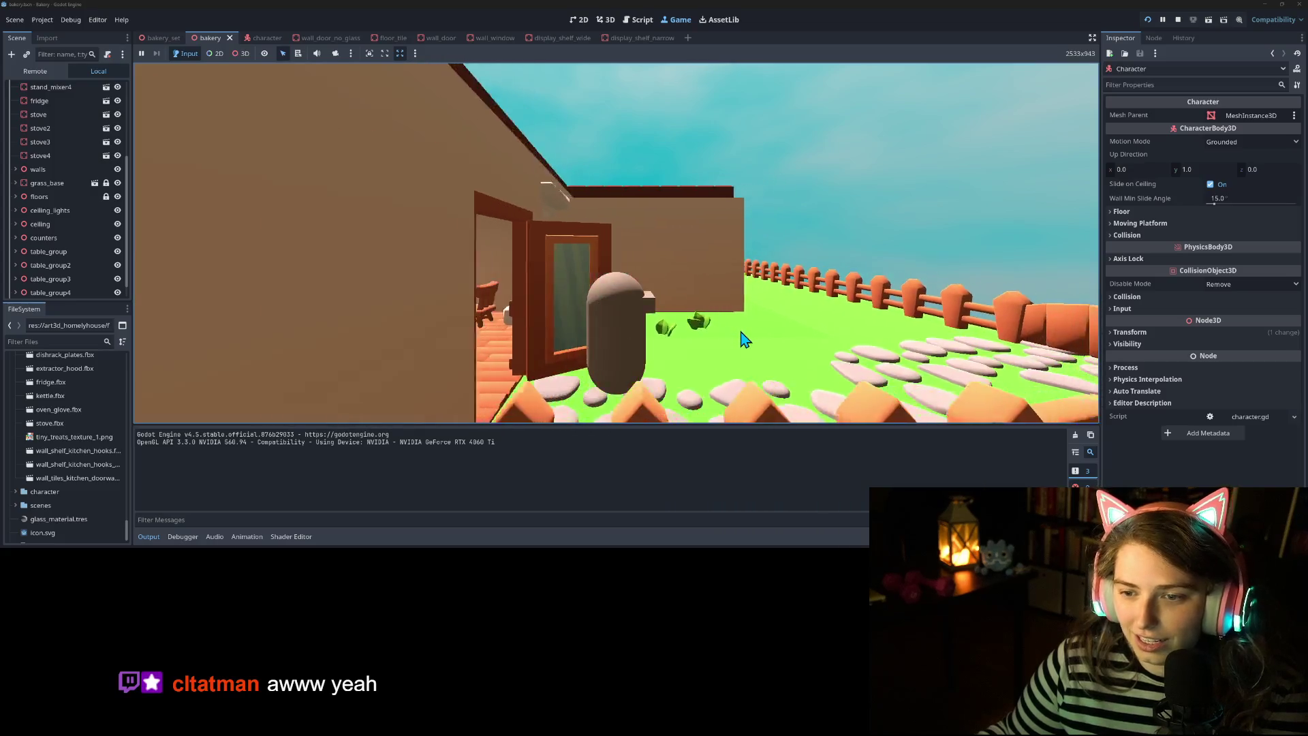
pyautogui.press('a')
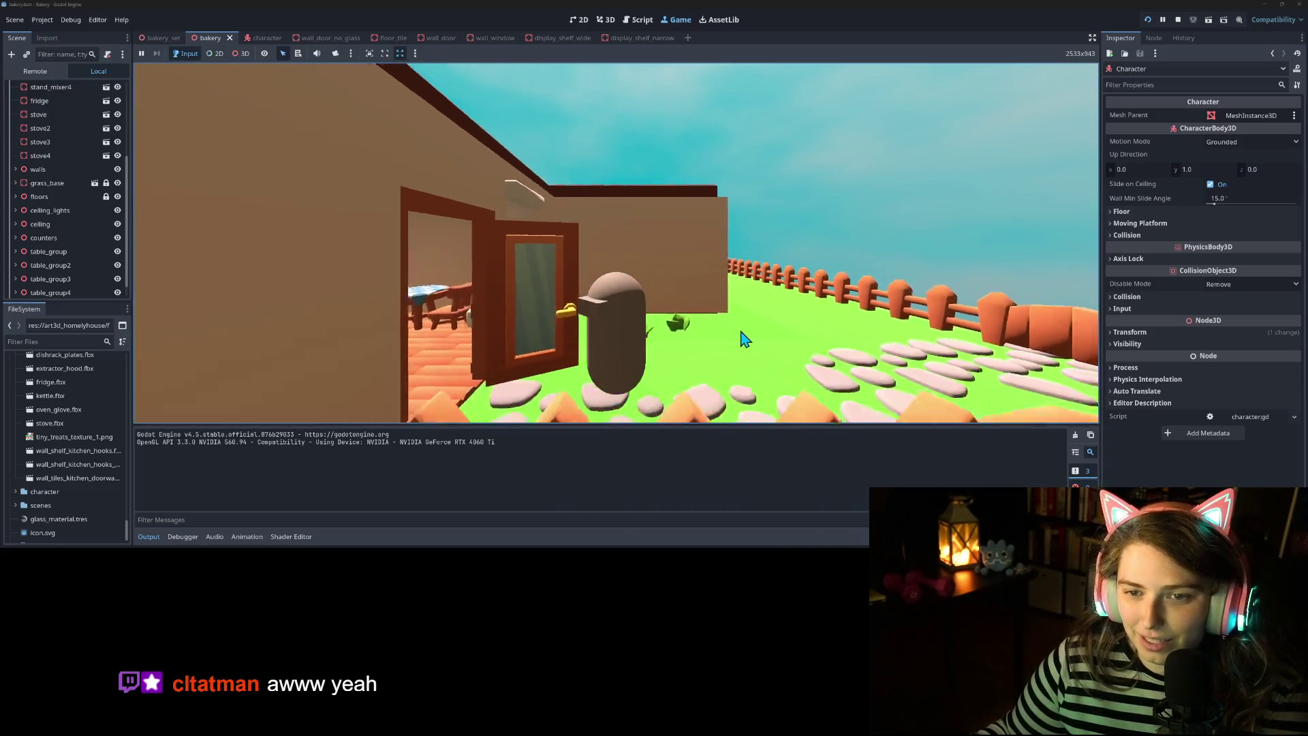
pyautogui.press('a')
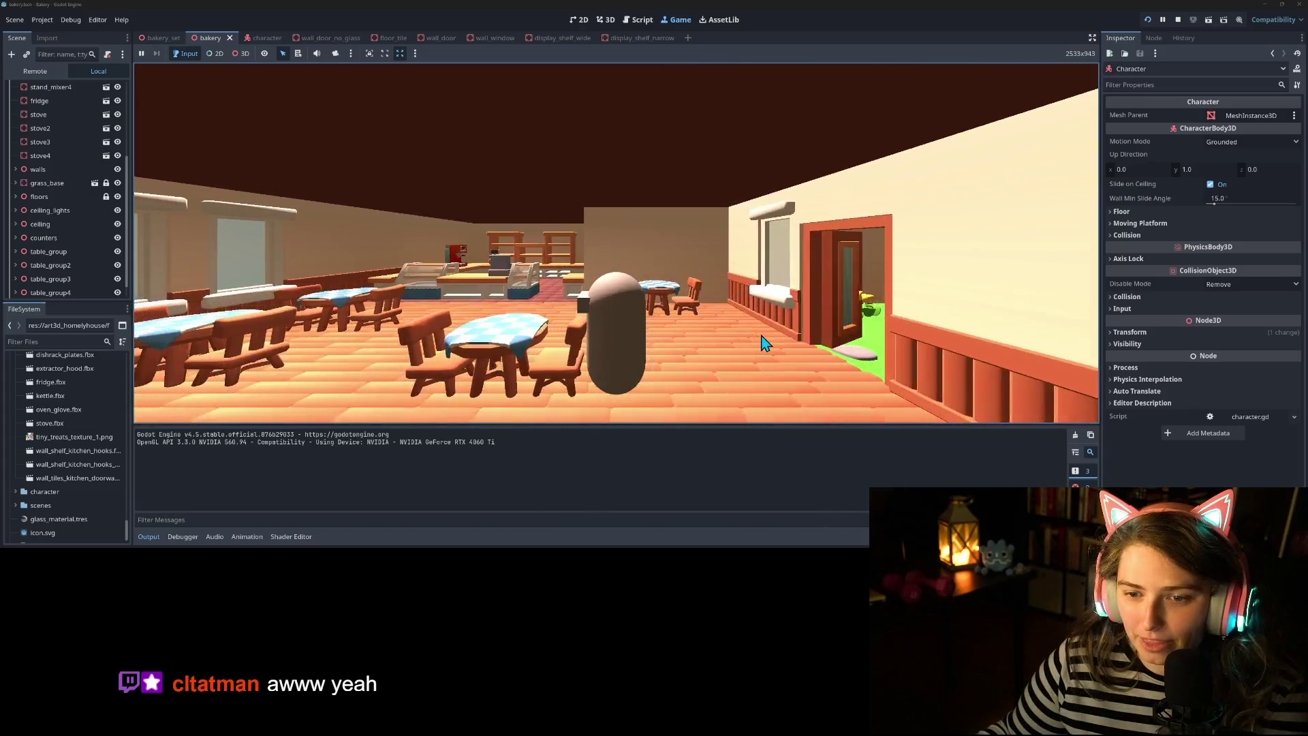
# Turn toward the window wall, head to the kitchen shelves, then back off to see the tables
pyautogui.press('d')
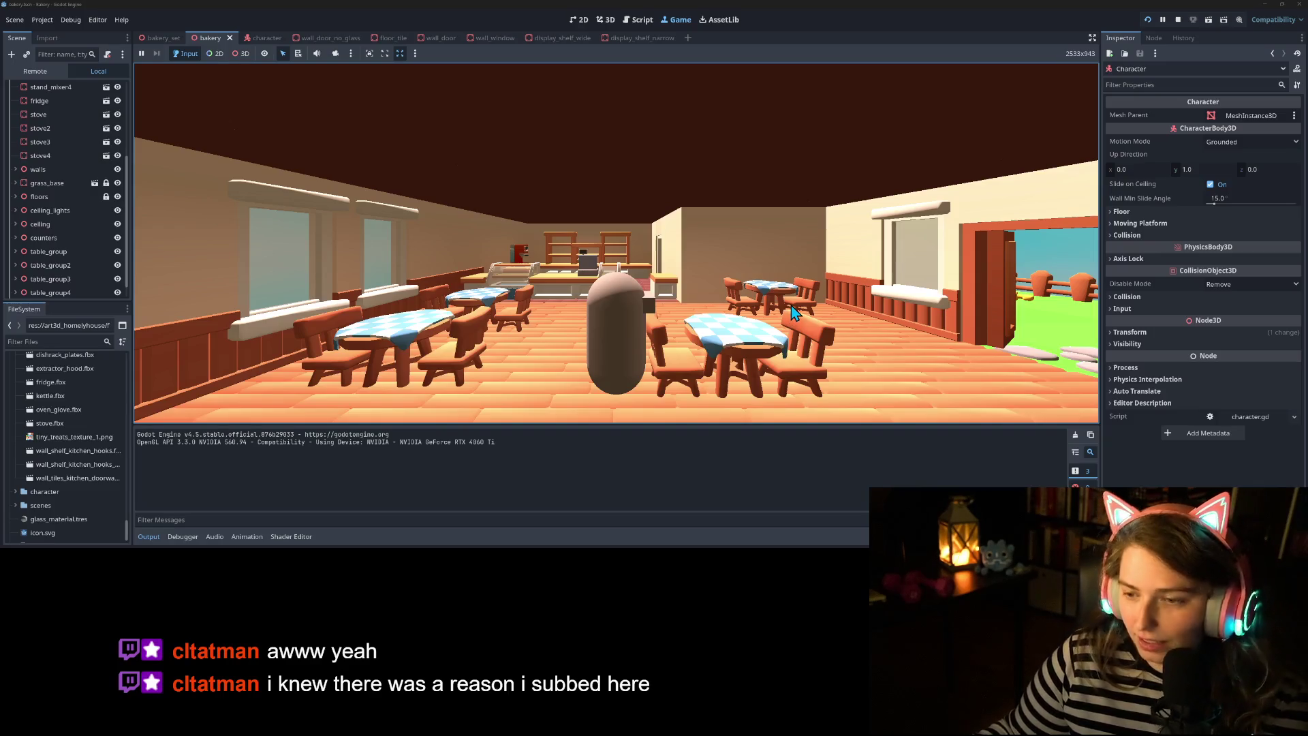
pyautogui.press('d')
pyautogui.press('a')
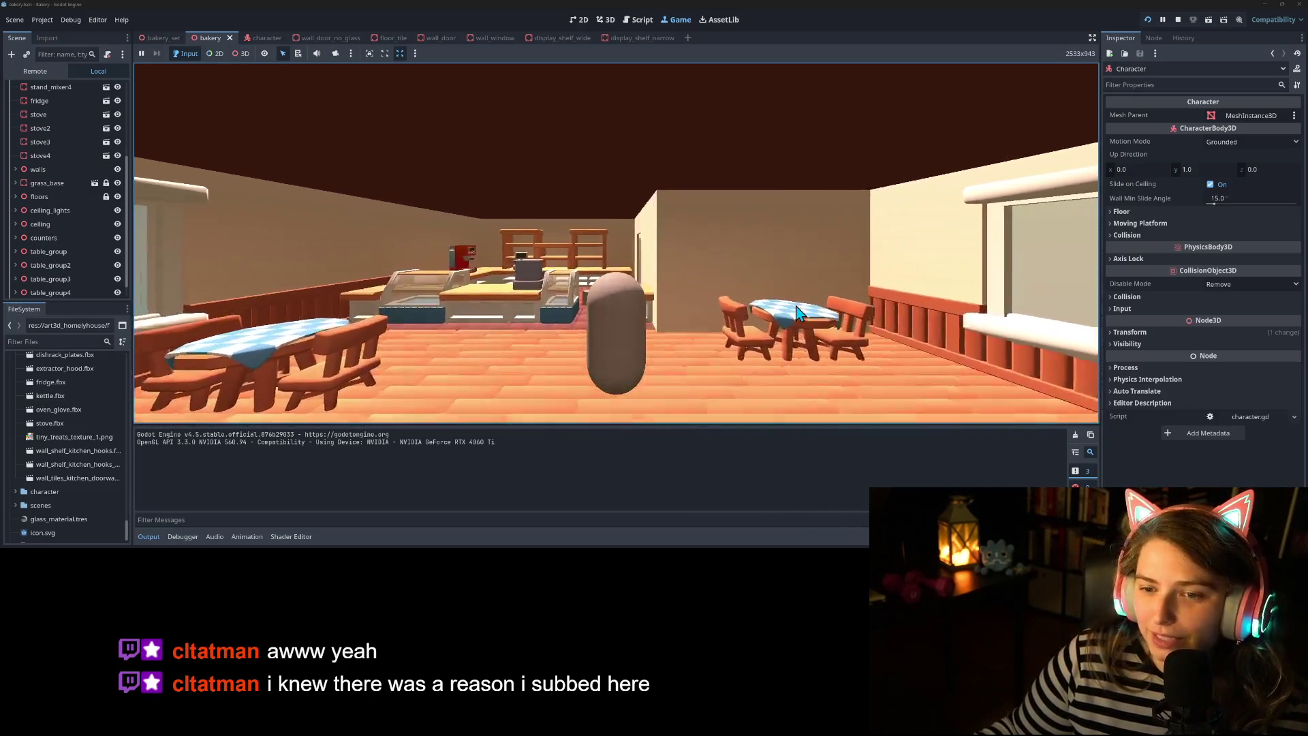
pyautogui.press('w')
pyautogui.press('a')
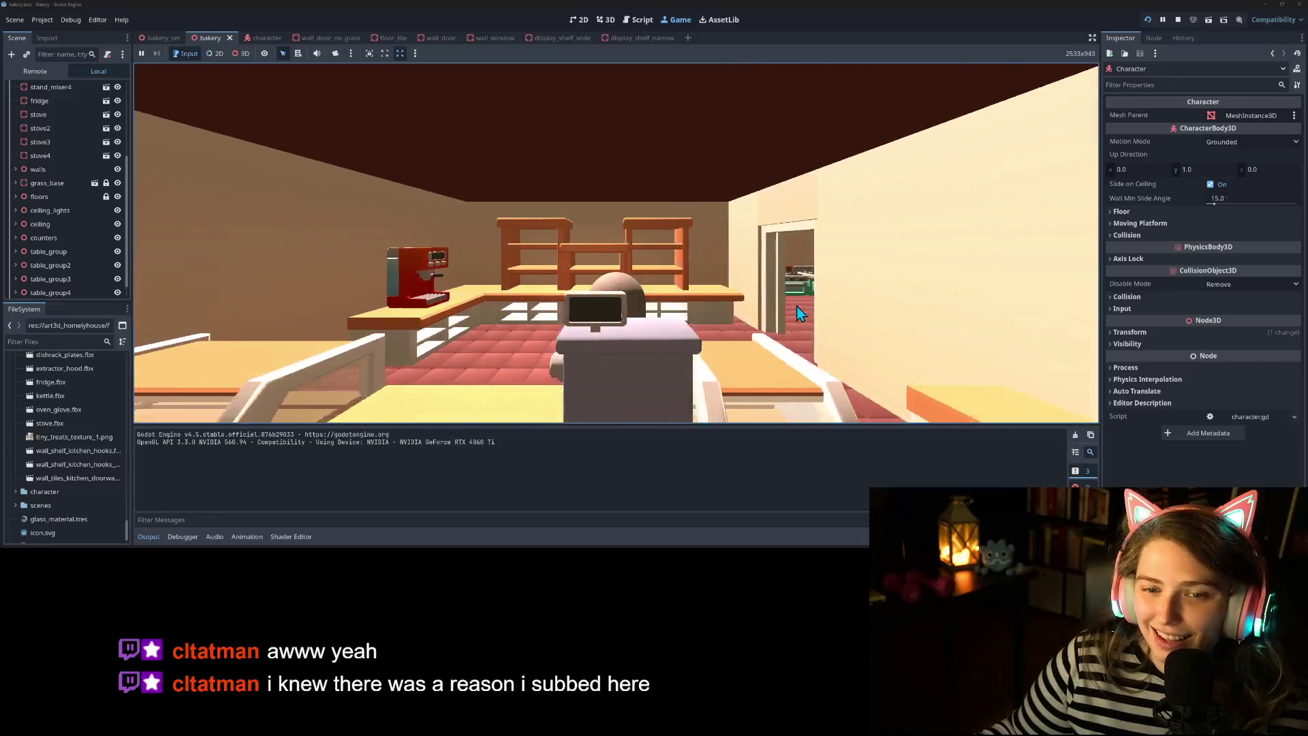
pyautogui.press('s')
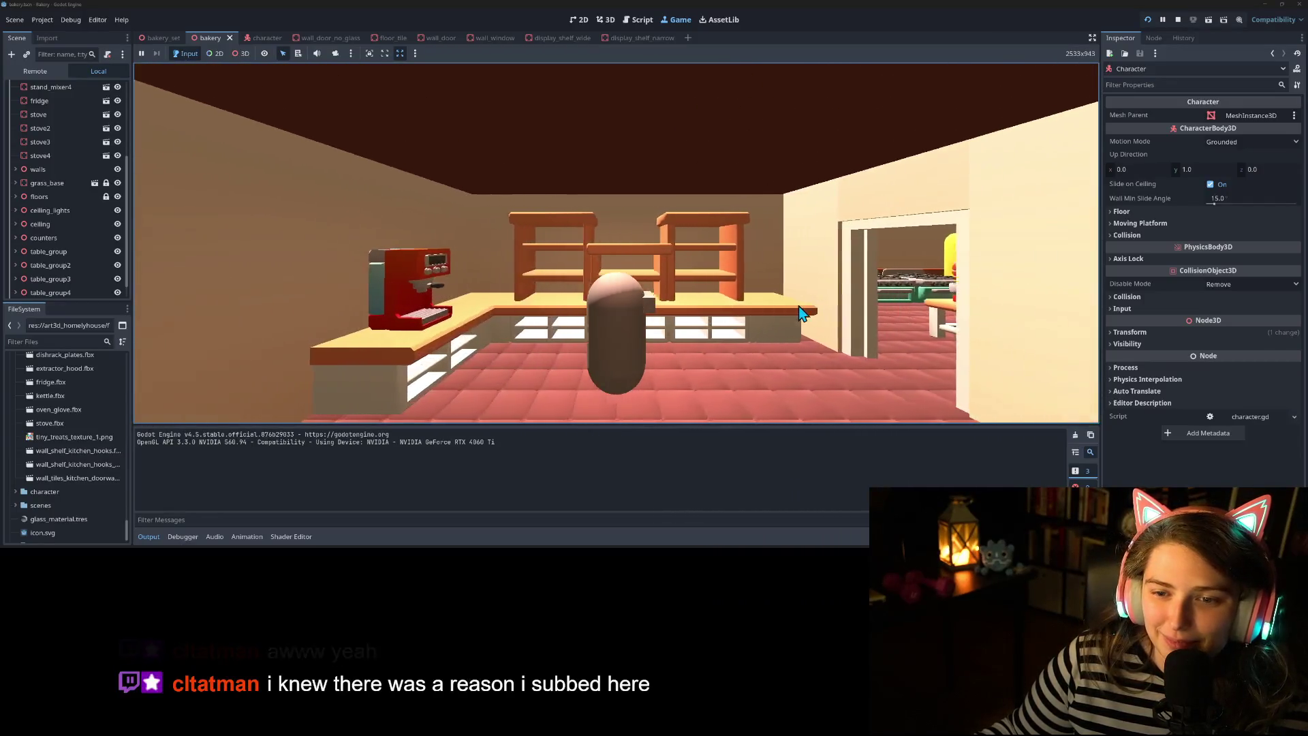
pyautogui.press('d')
pyautogui.press('s')
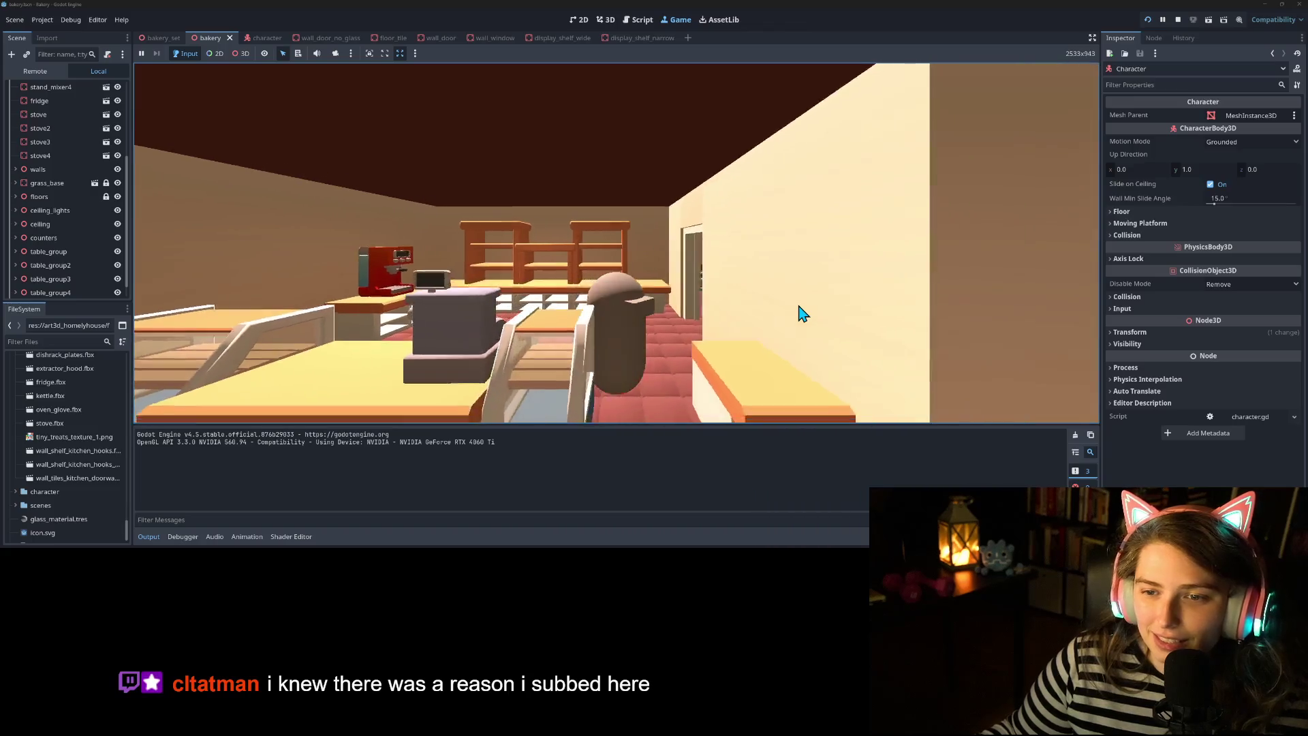
# Step out along the outer wall, return past the mixers to the stoves and fridge, then stop the game
pyautogui.press('d')
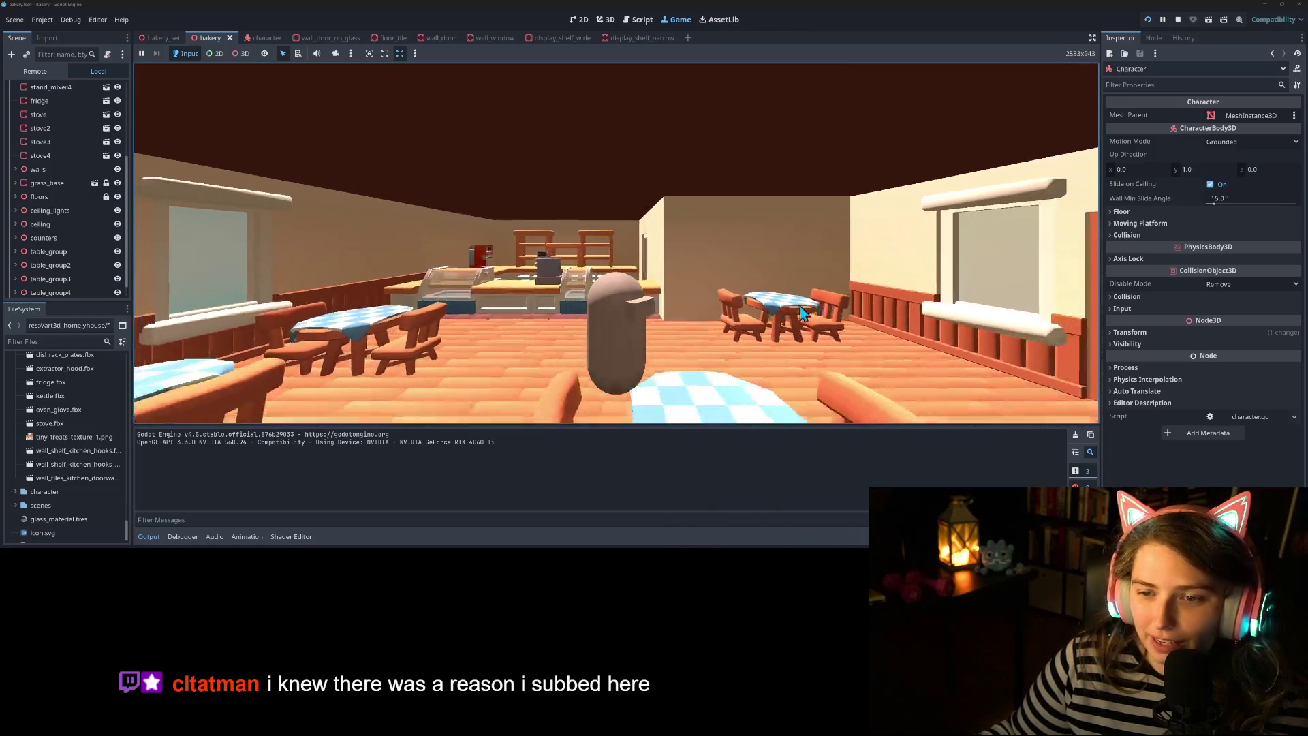
pyautogui.press('d')
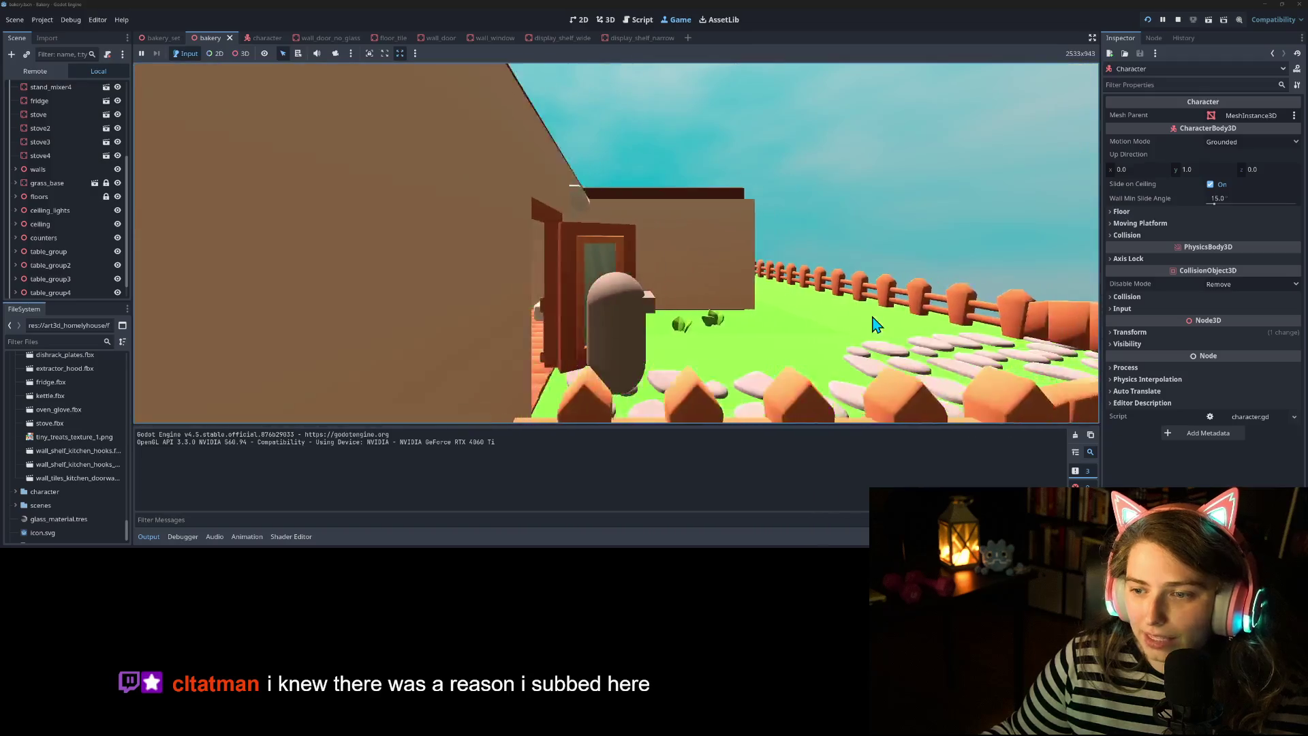
pyautogui.press('w')
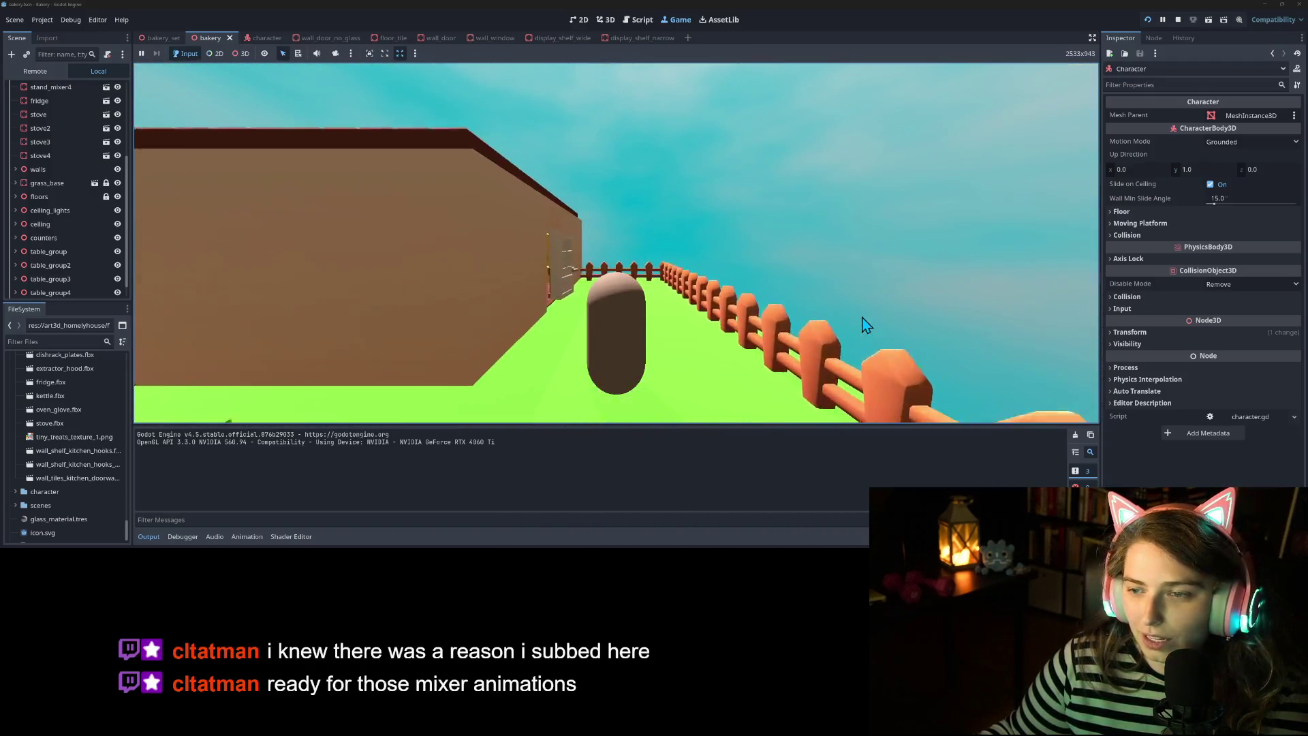
pyautogui.press('a')
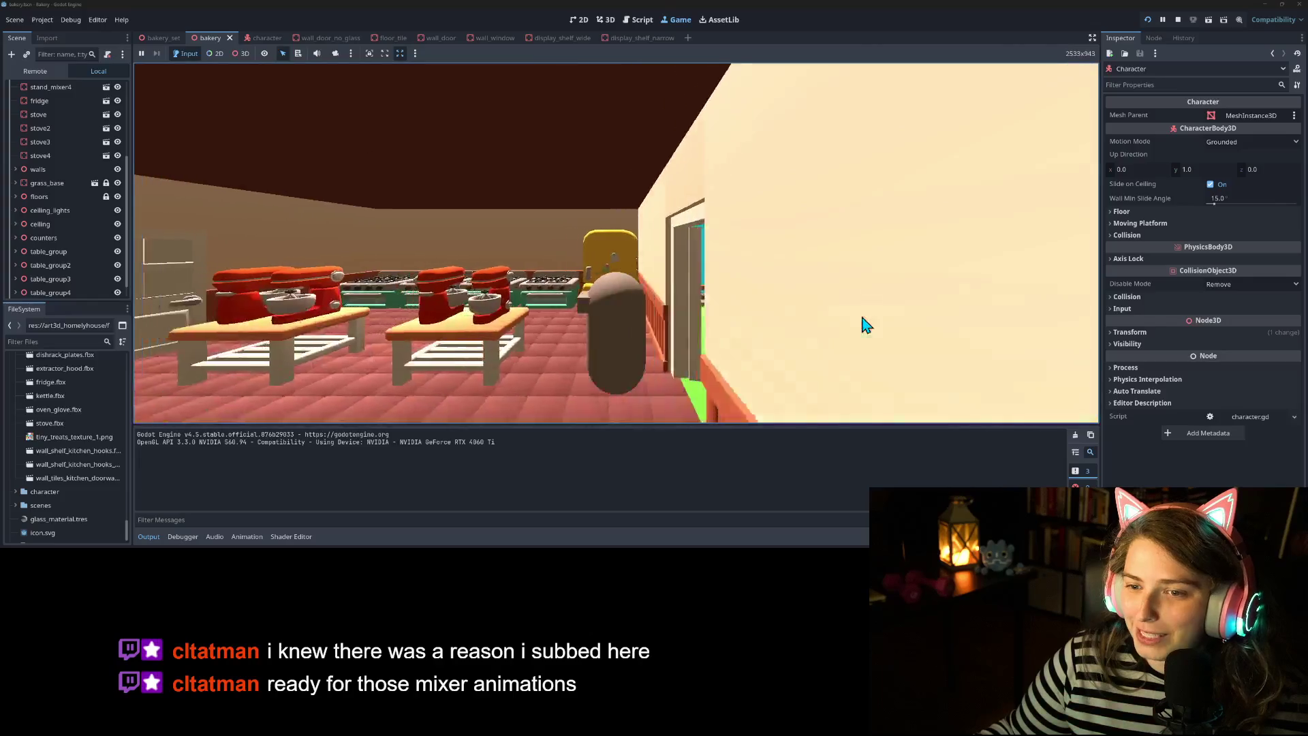
pyautogui.press('w')
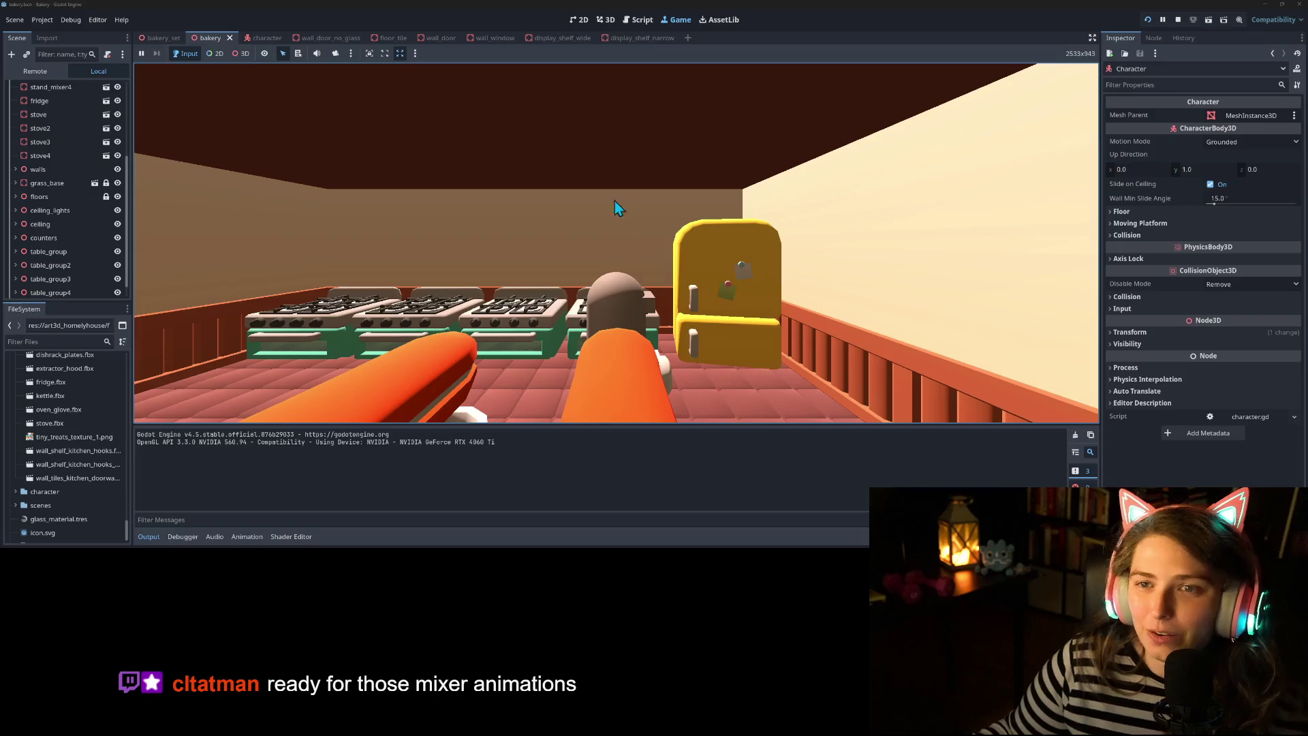
pyautogui.click(1175, 21)
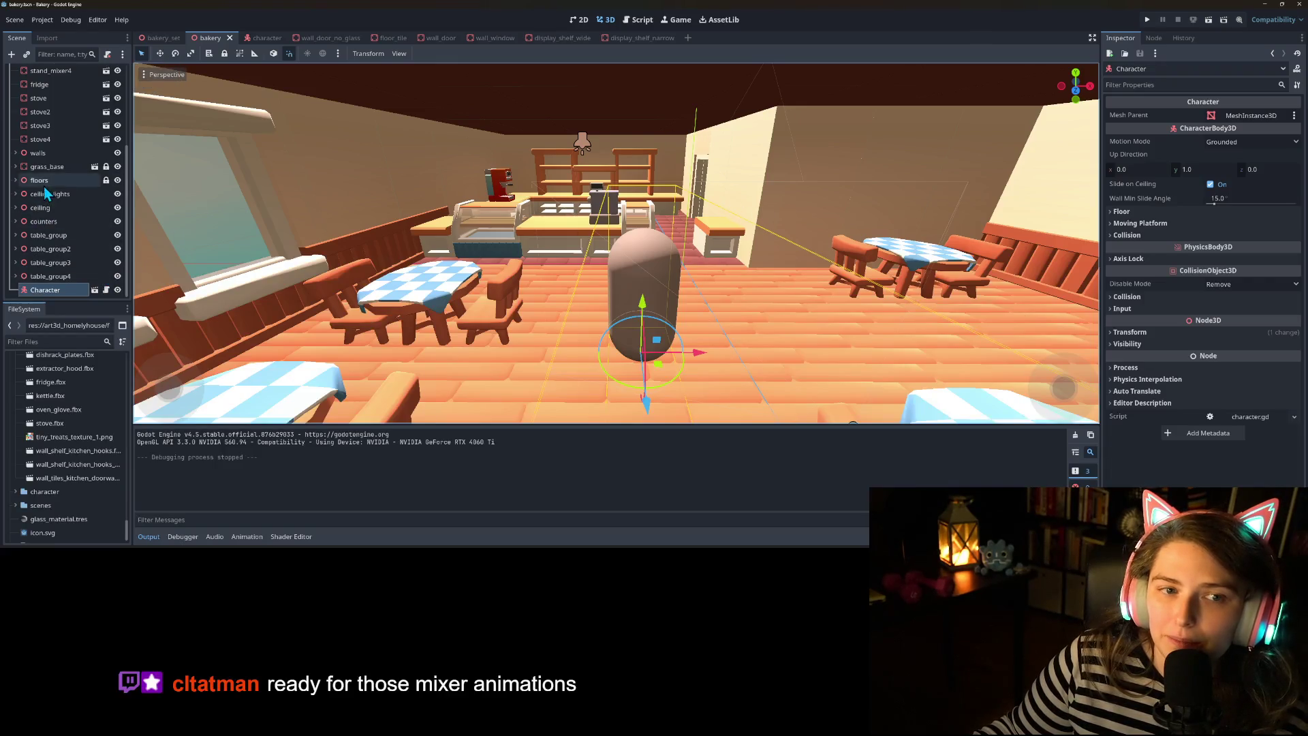
# Open the fridge scene, make its children editable, and focus the view on fridge_door_top
pyautogui.scroll(5, 43, 204)
pyautogui.click(106, 210)
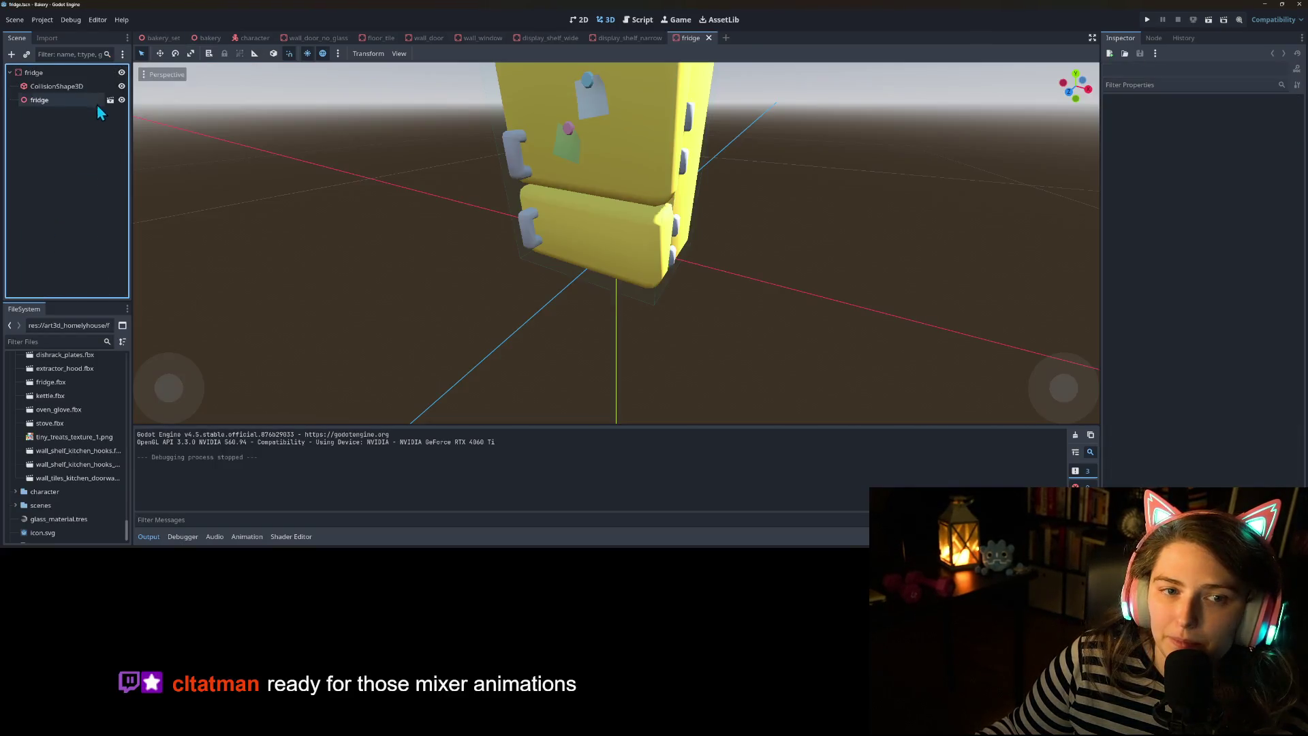
pyautogui.rightClick(47, 105)
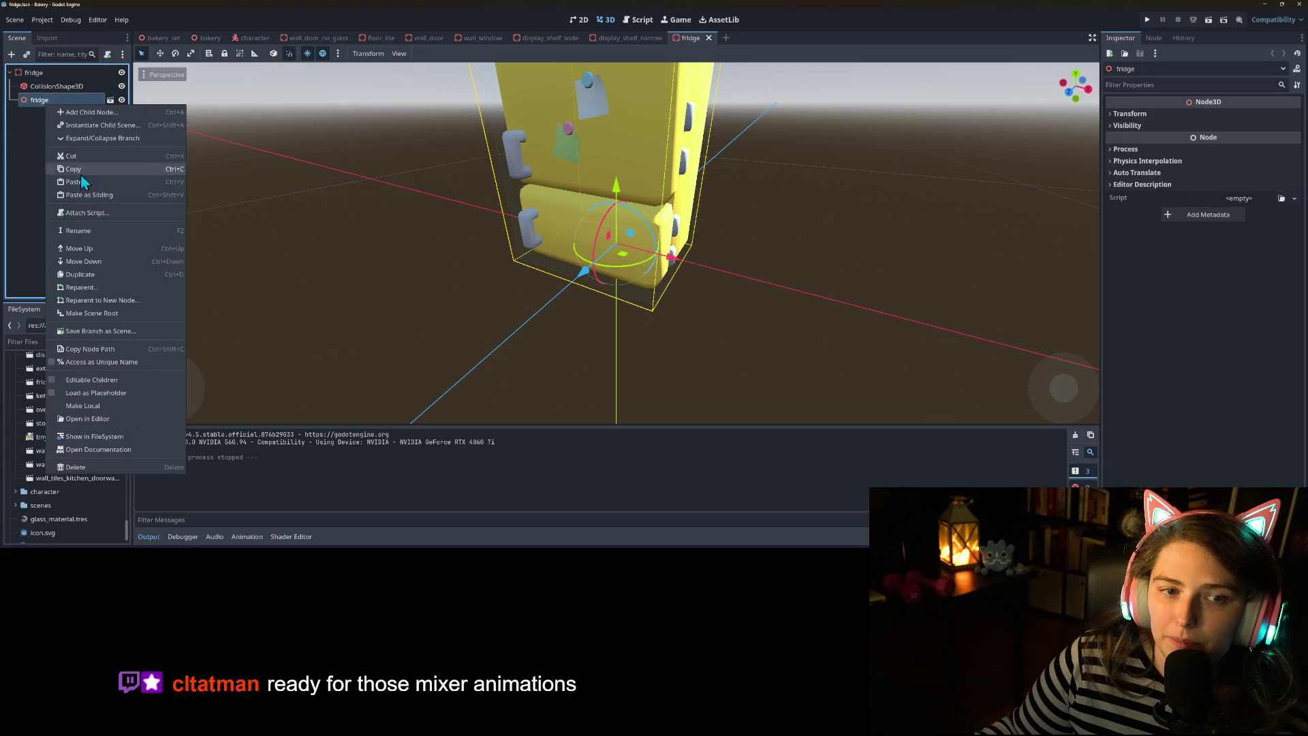
pyautogui.click(100, 381)
pyautogui.click(61, 127)
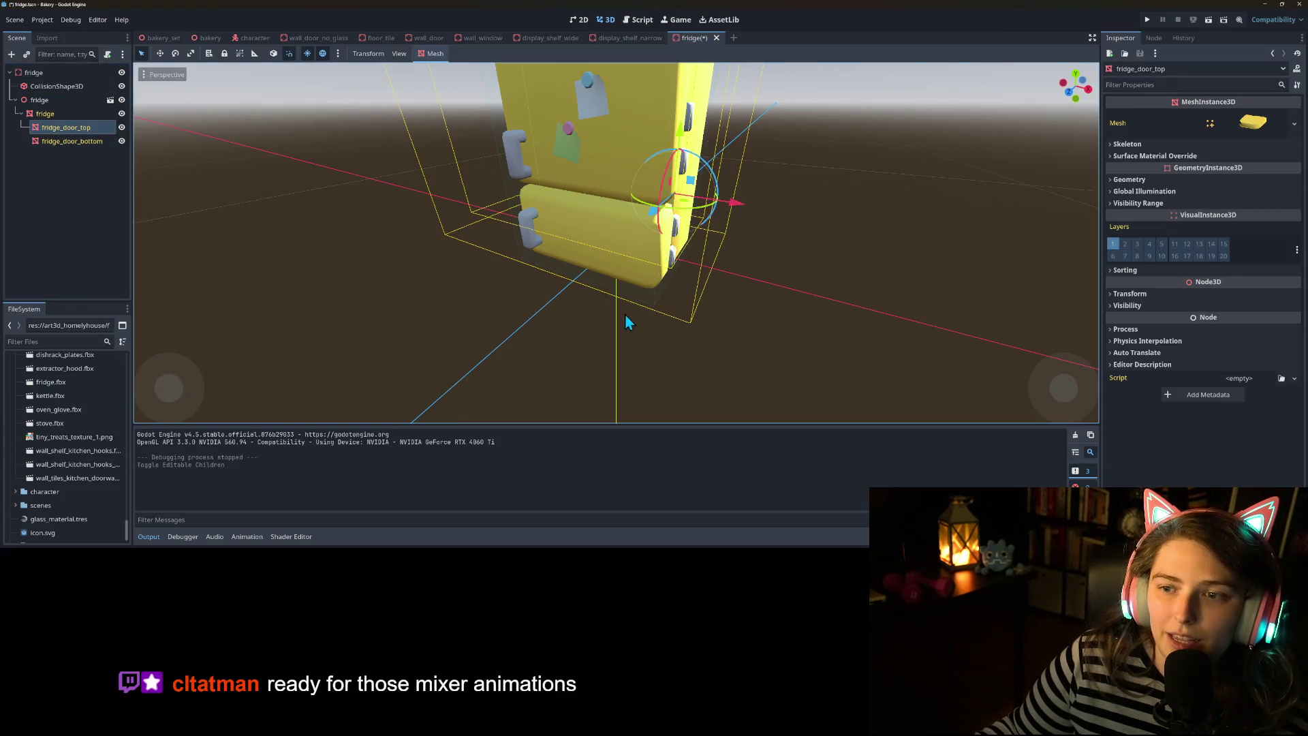
pyautogui.press('f')
# Swing the top door 45° open, undo both changes, save the reverted fridge scene, then switch to the browser
pyautogui.moveTo(672, 223); pyautogui.dragTo(743, 230)
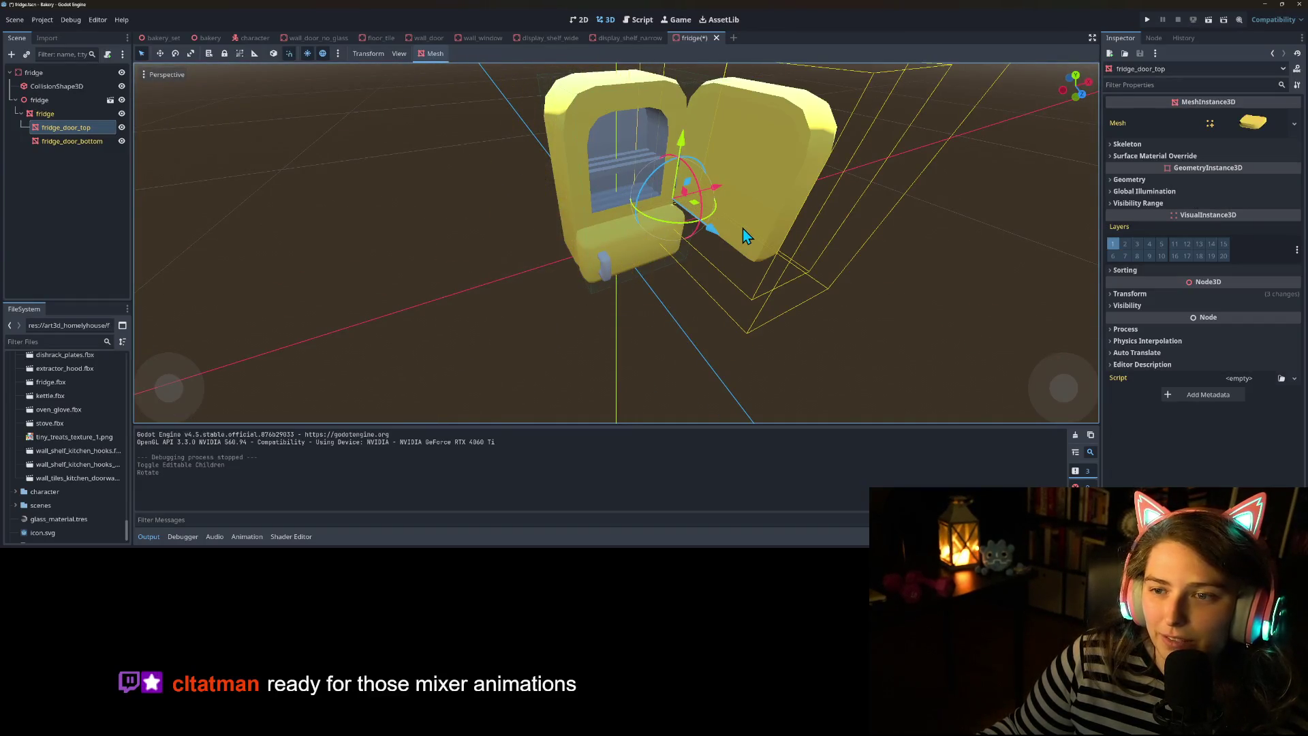
pyautogui.hotkey('ctrl', 'z')
pyautogui.hotkey('ctrl', 's')
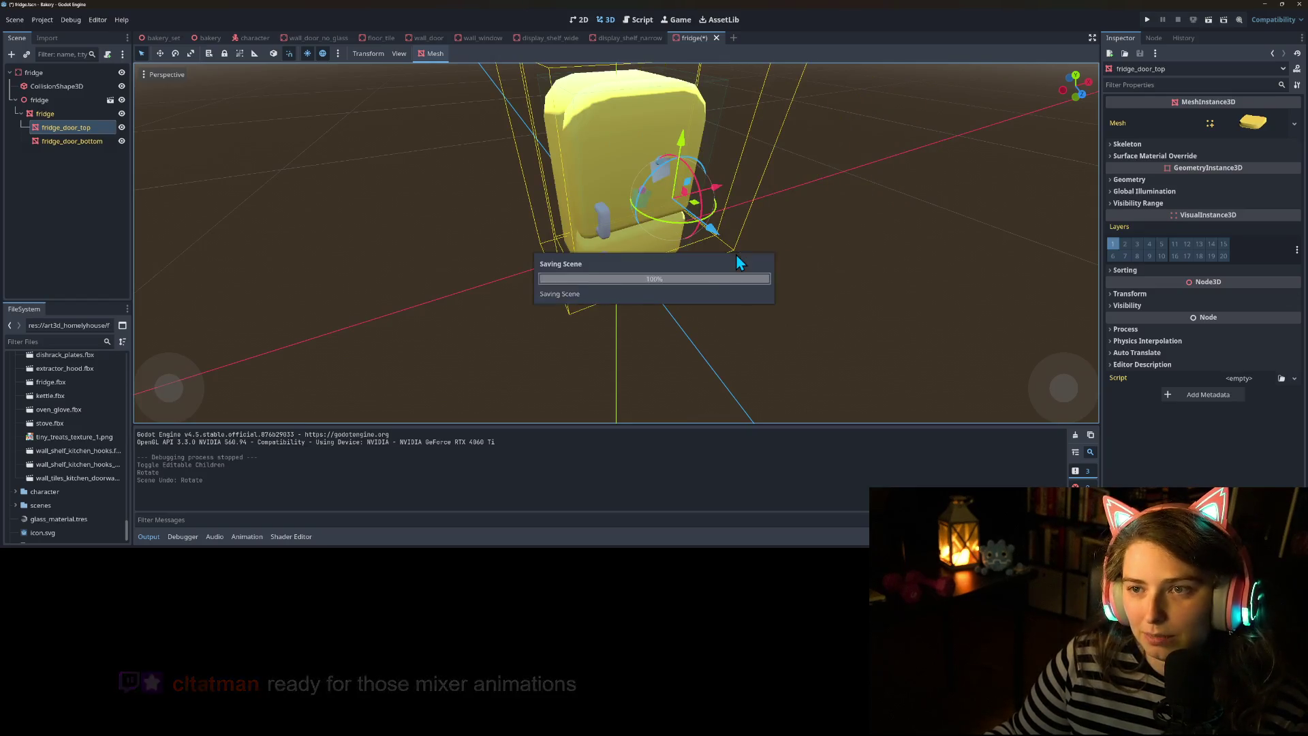
pyautogui.hotkey('ctrl', 'z')
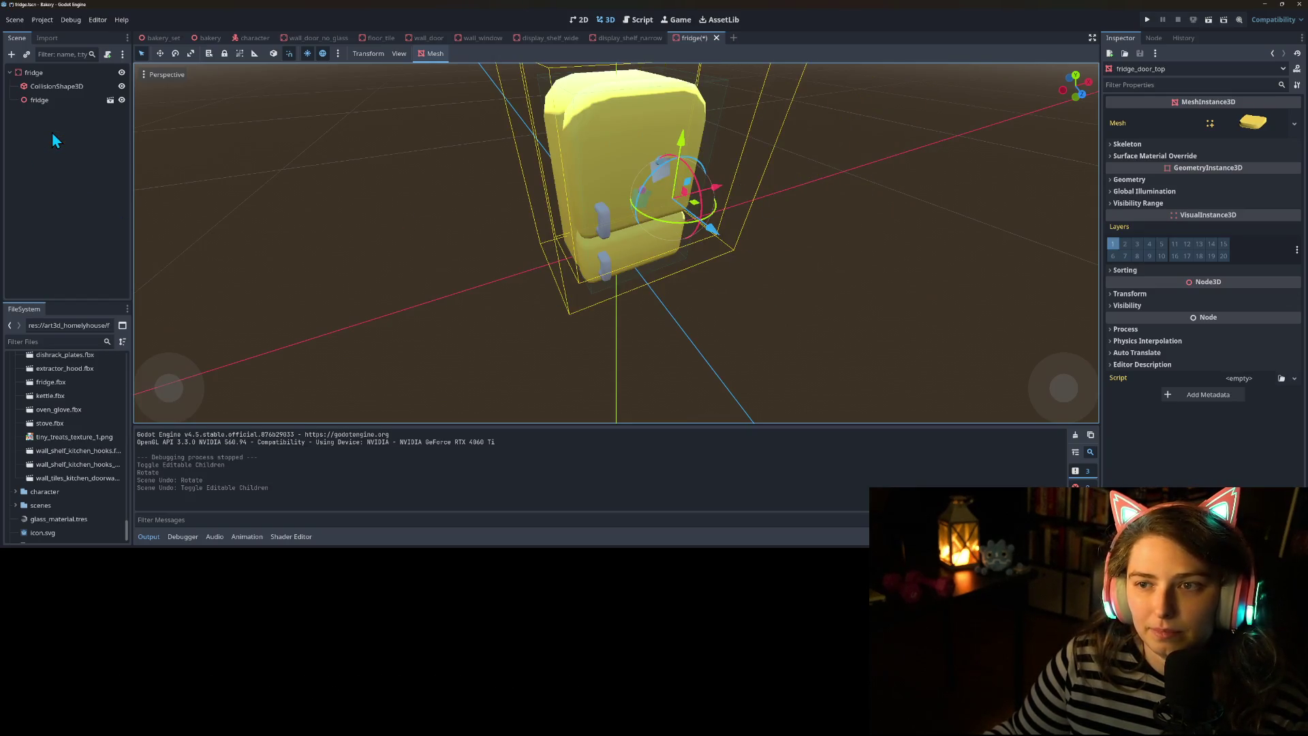
pyautogui.hotkey('ctrl', 's')
pyautogui.click(1064, 198)
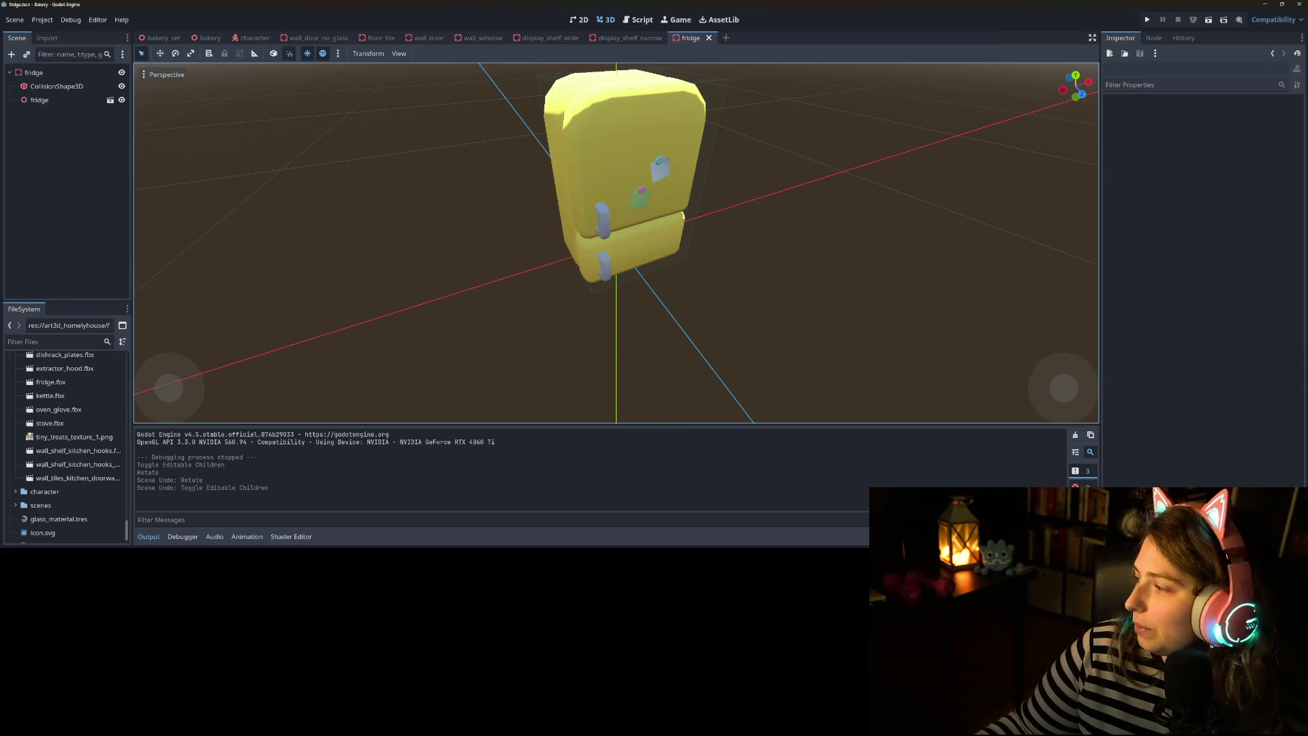
pyautogui.hotkey('alt', 'Tab')
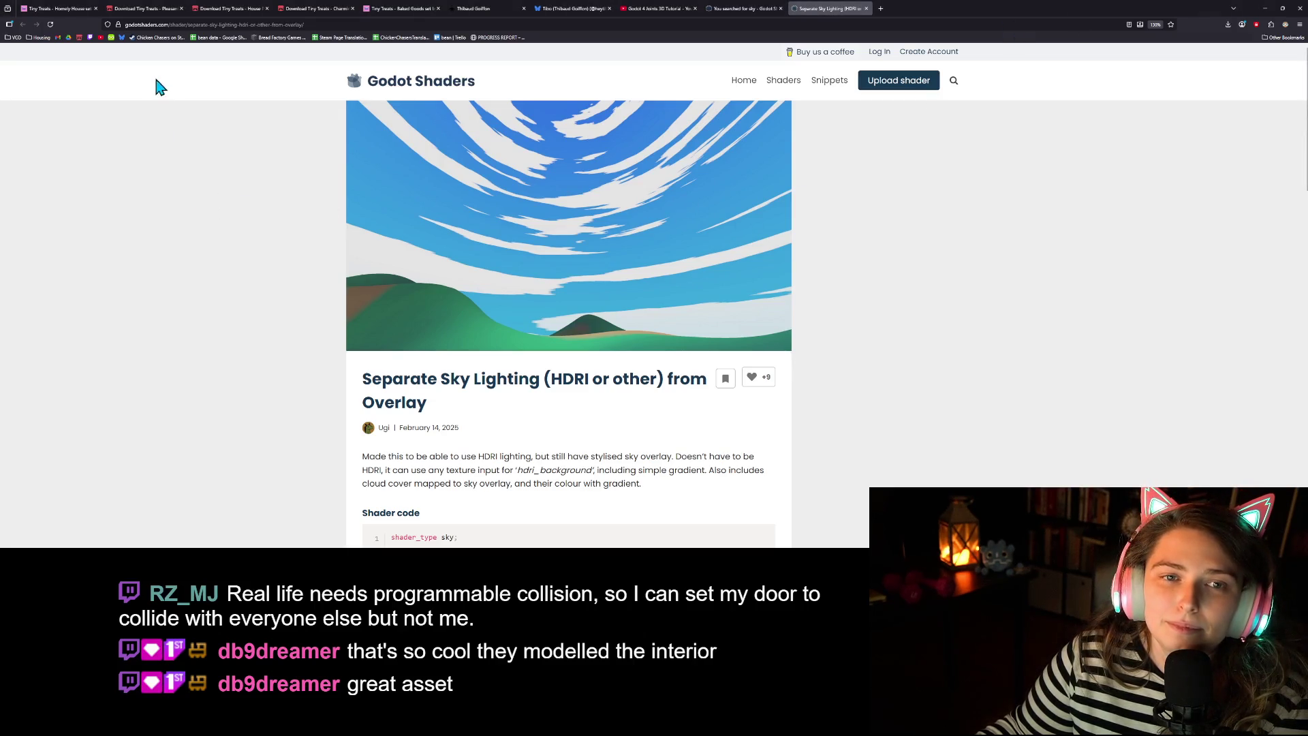
# Zoom out and browse the Pleasant Picnic, House Plants and Homely House pages, checking your profile and account menu
pyautogui.click(140, 8)
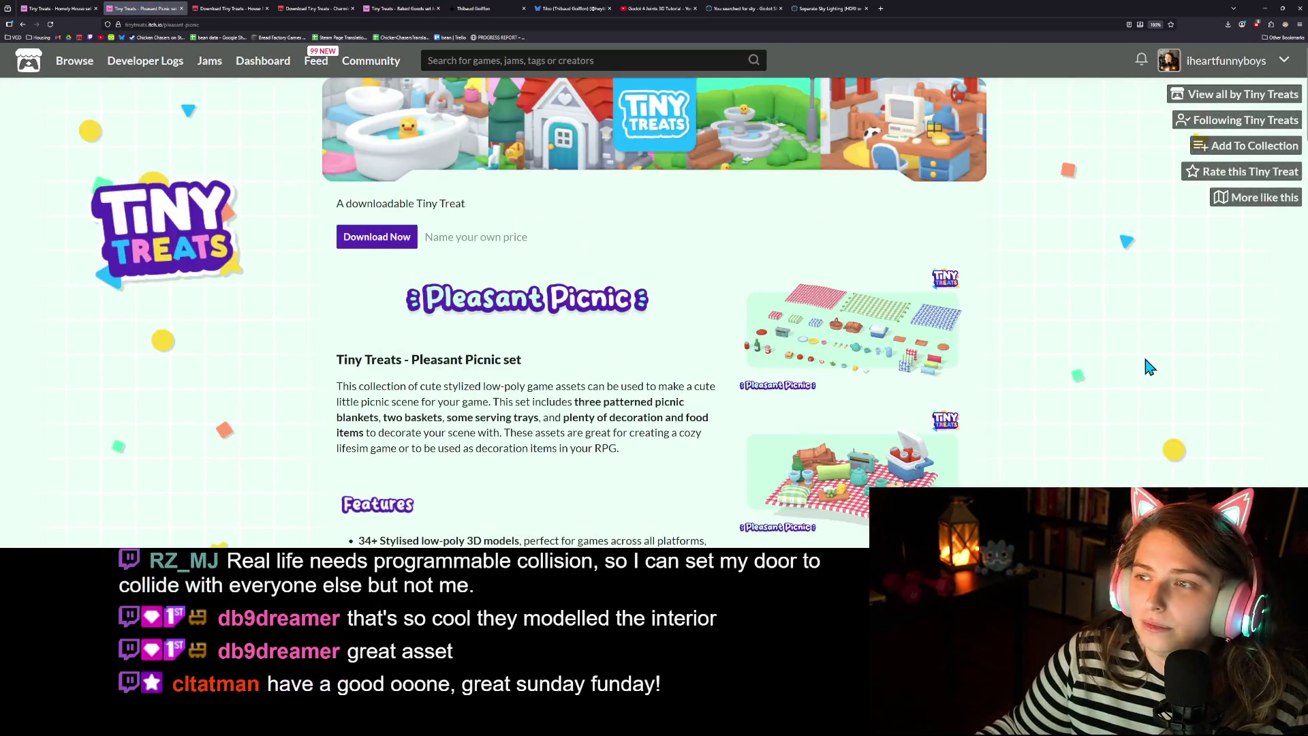
pyautogui.hotkey('ctrl', '-')
pyautogui.hotkey('ctrl', '-')
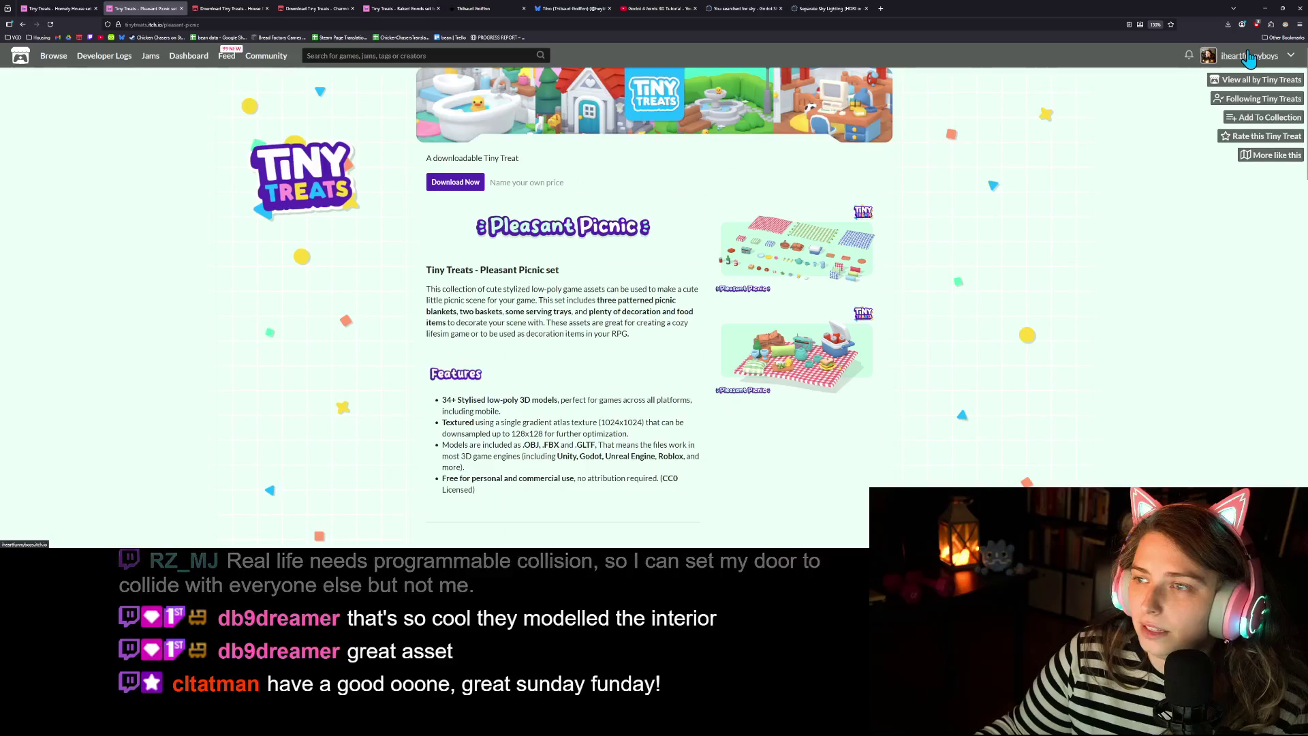
pyautogui.click(1239, 55)
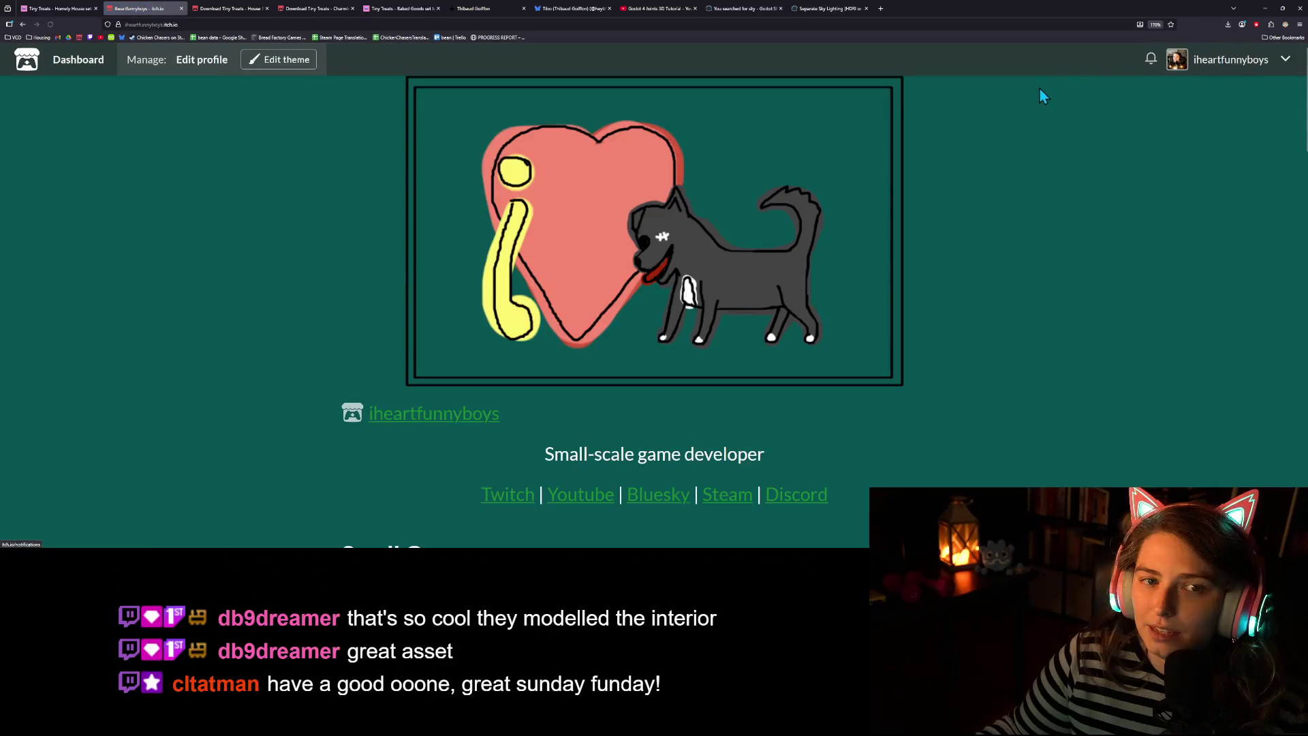
pyautogui.click(1289, 67)
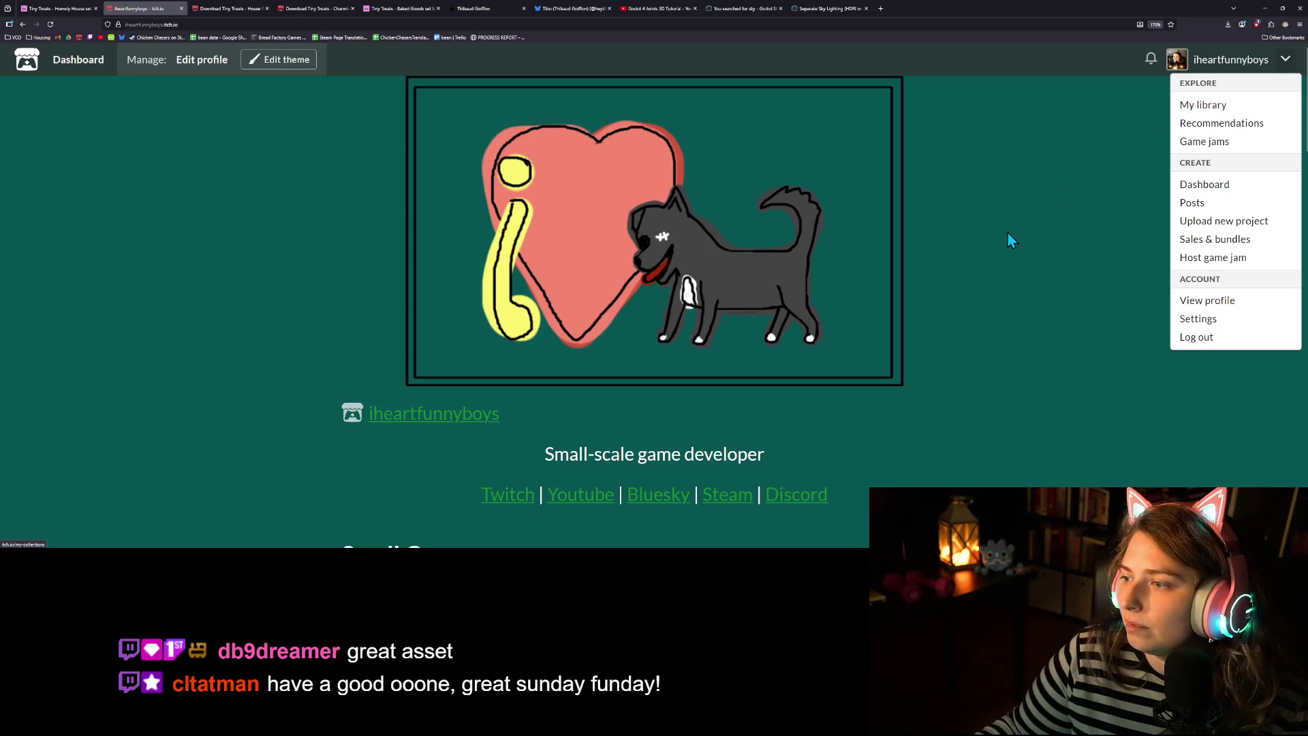
pyautogui.click(242, 8)
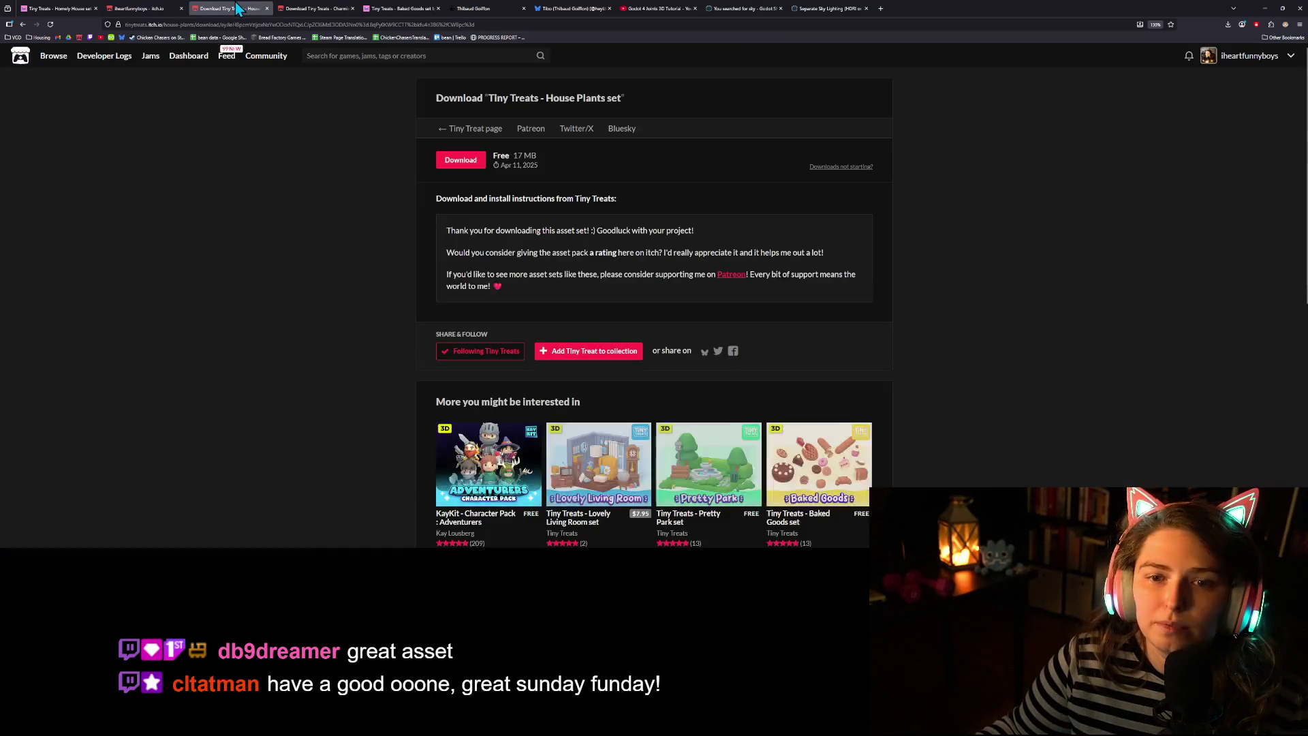
pyautogui.click(83, 8)
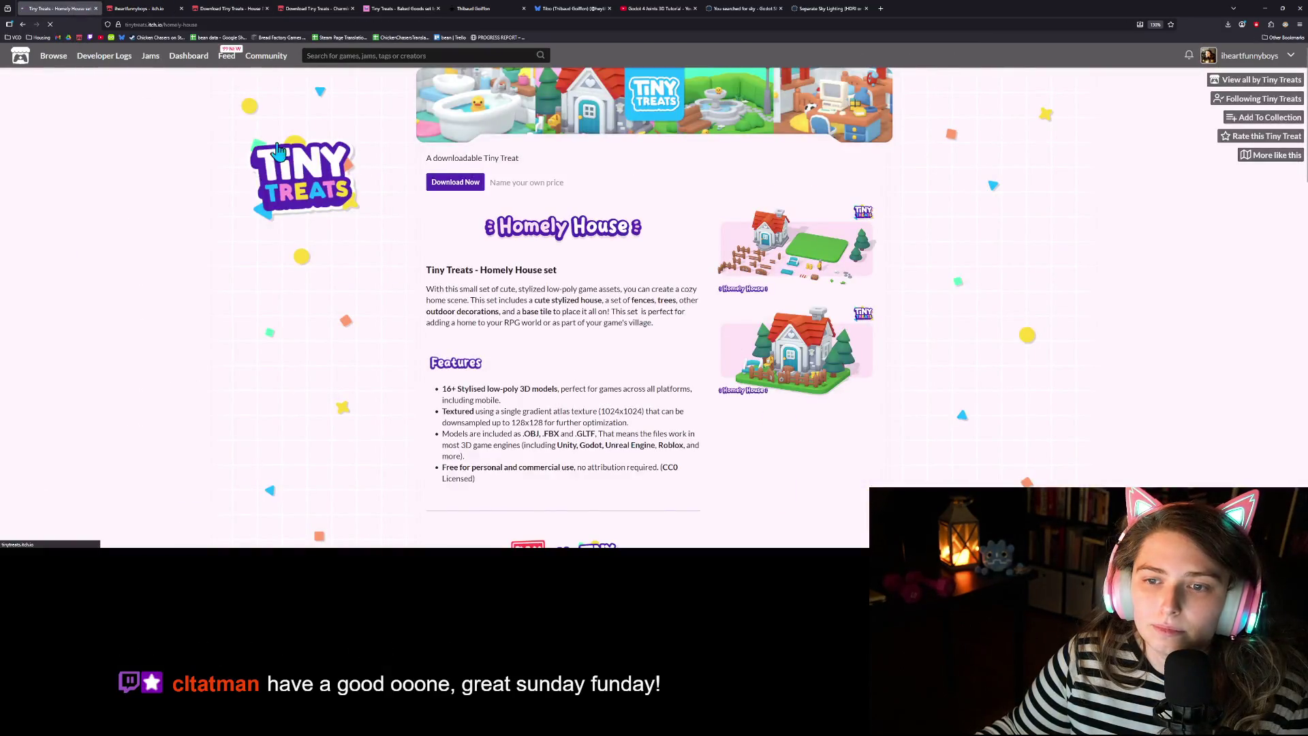
# Open the Lovely Living Room set from the full list of Tiny Treats asset packs
pyautogui.click(1226, 81)
pyautogui.scroll(-3, 685, 373)
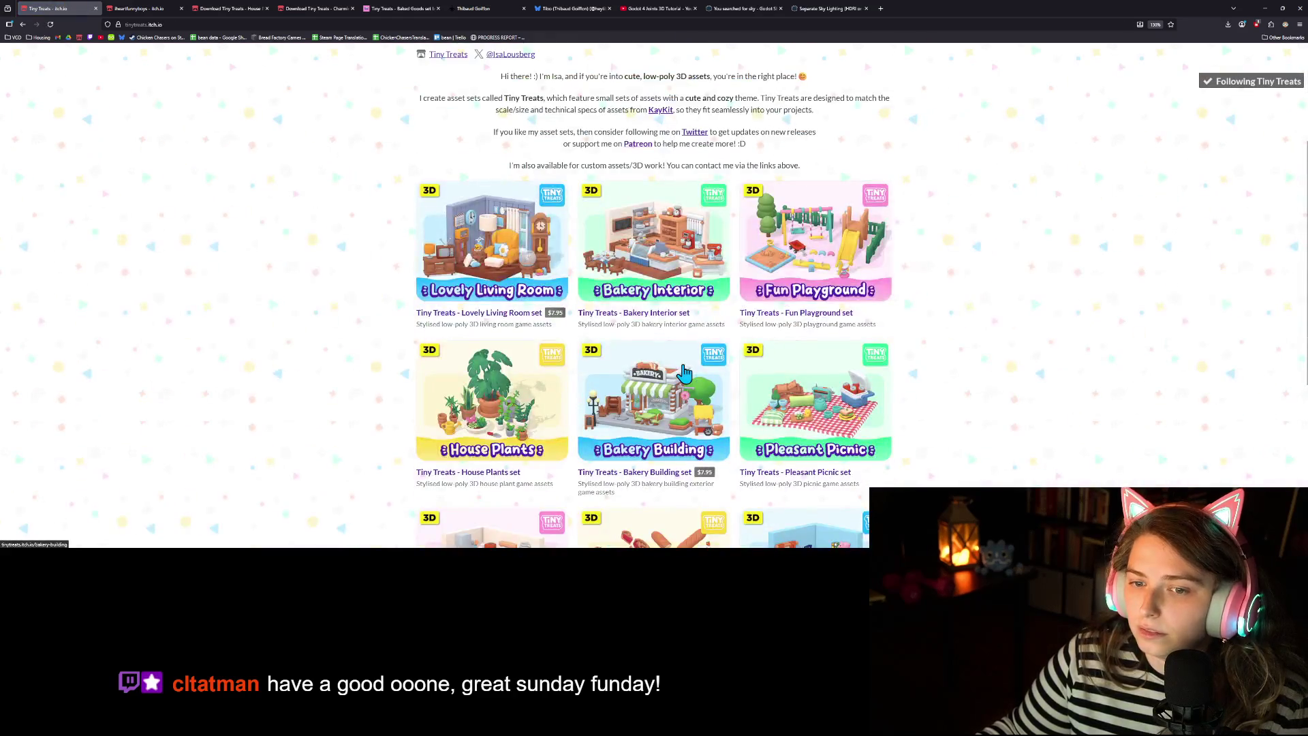
pyautogui.scroll(-1, 685, 373)
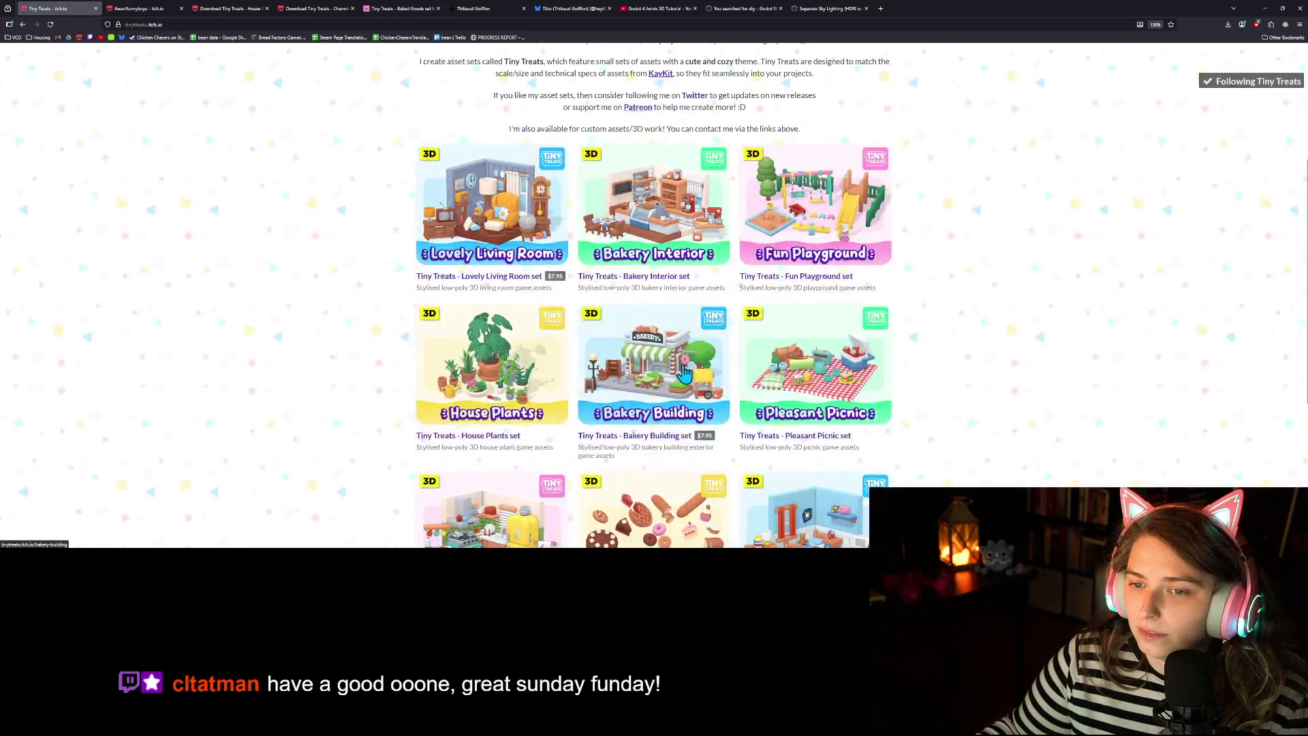
pyautogui.click(511, 249)
pyautogui.scroll(-3, 530, 268)
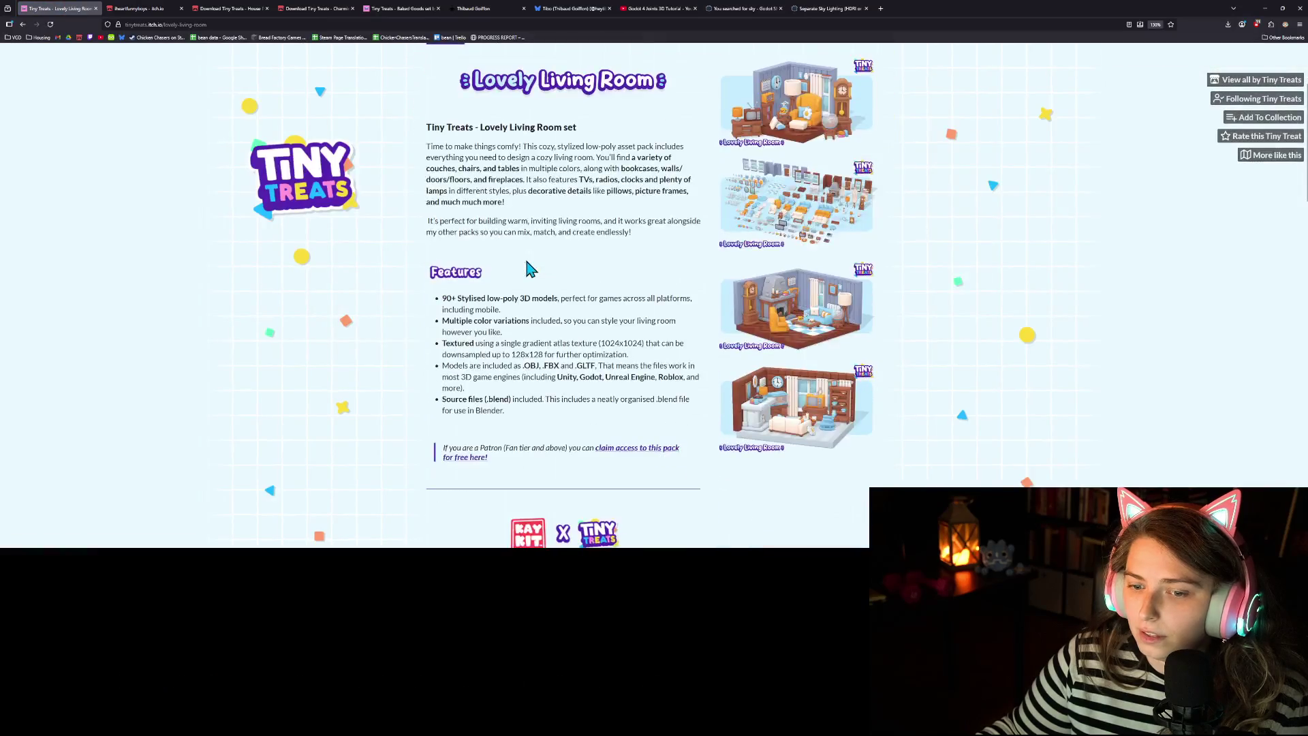
pyautogui.scroll(-15, 530, 268)
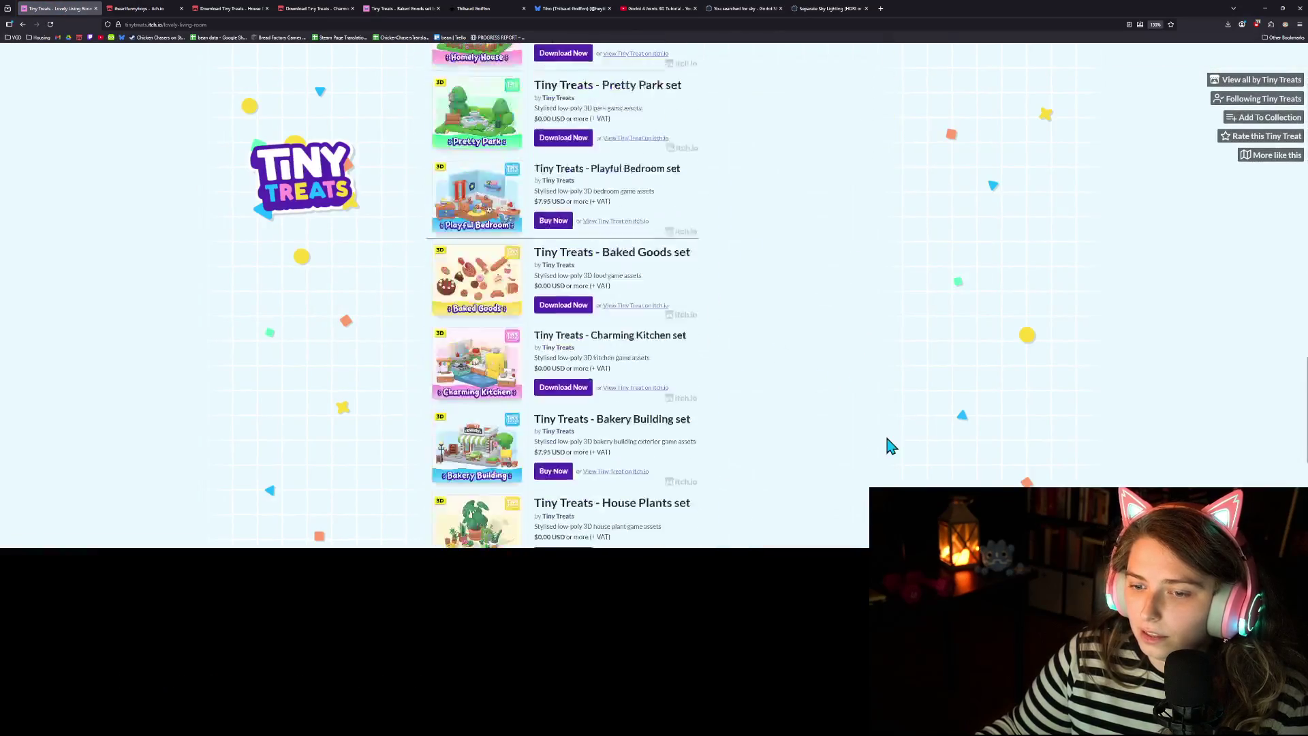
pyautogui.scroll(15, 915, 443)
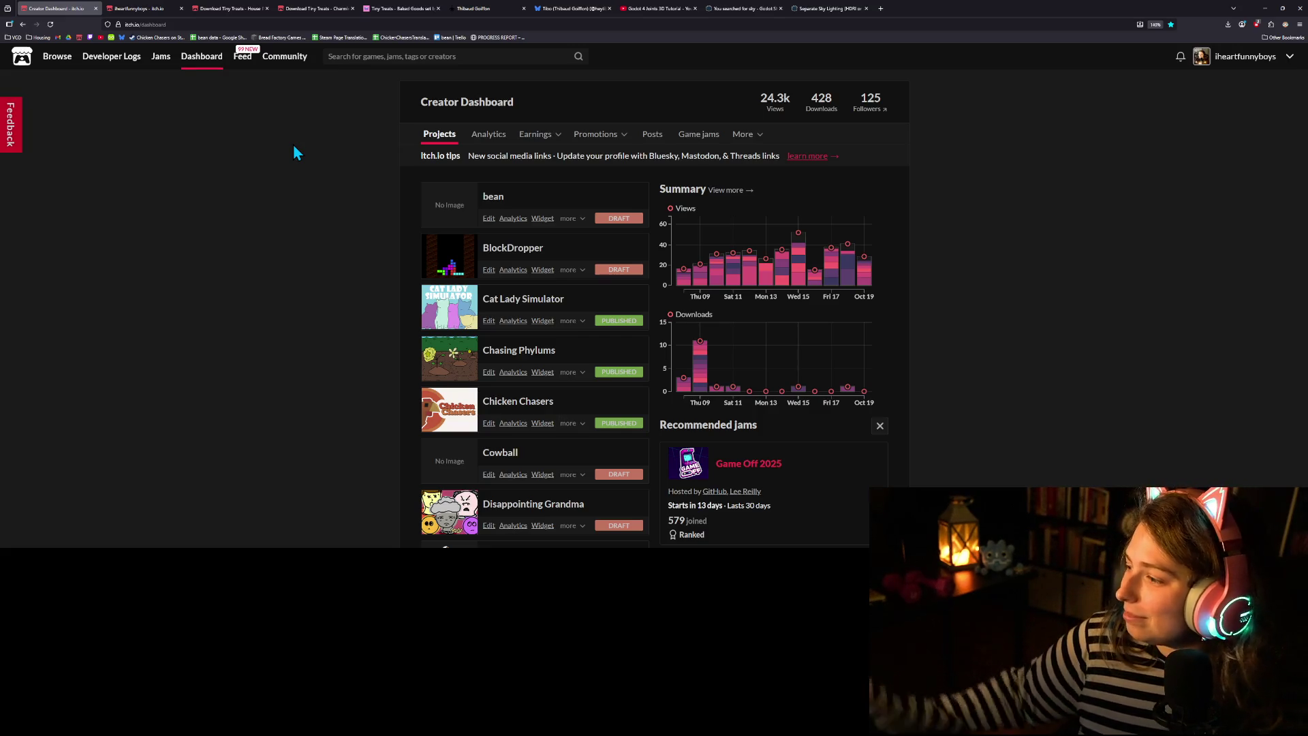
# Open Twitch in a new tab and go to the Creator Dashboard's Stream Manager
pyautogui.click(881, 9)
pyautogui.click(90, 38)
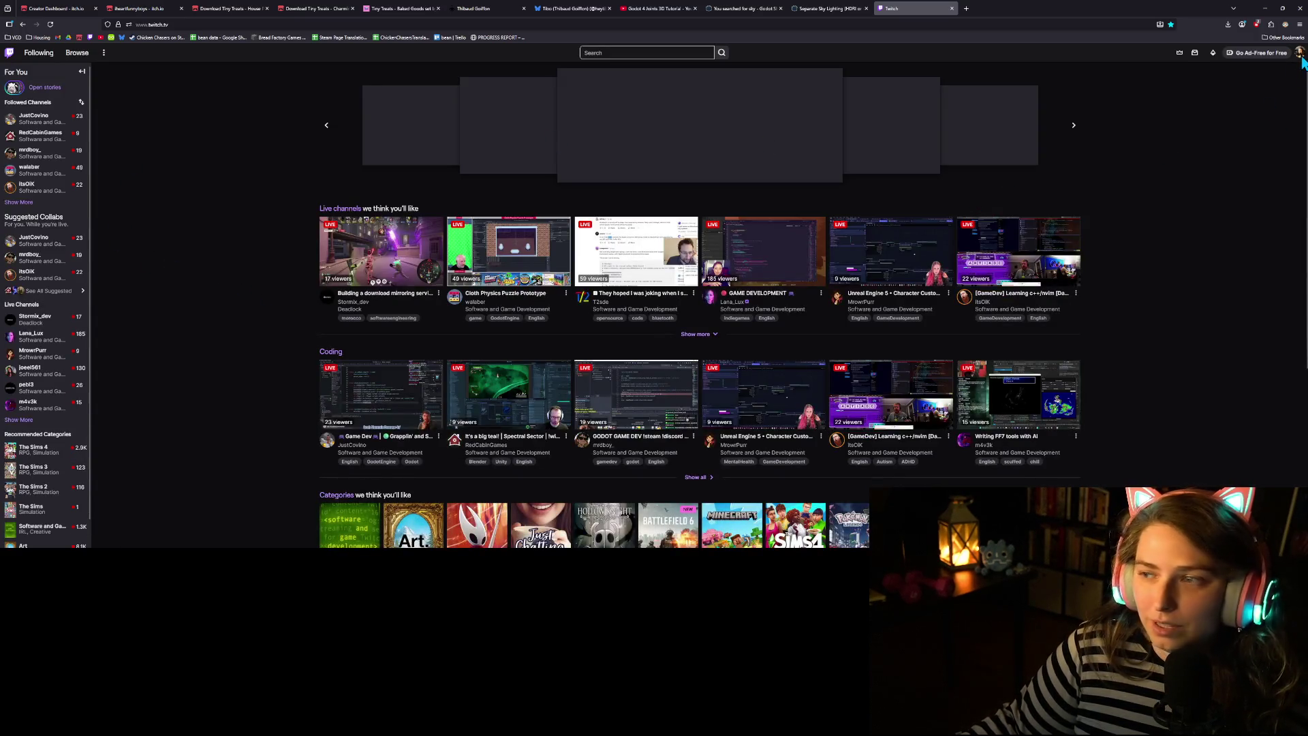
pyautogui.click(1299, 53)
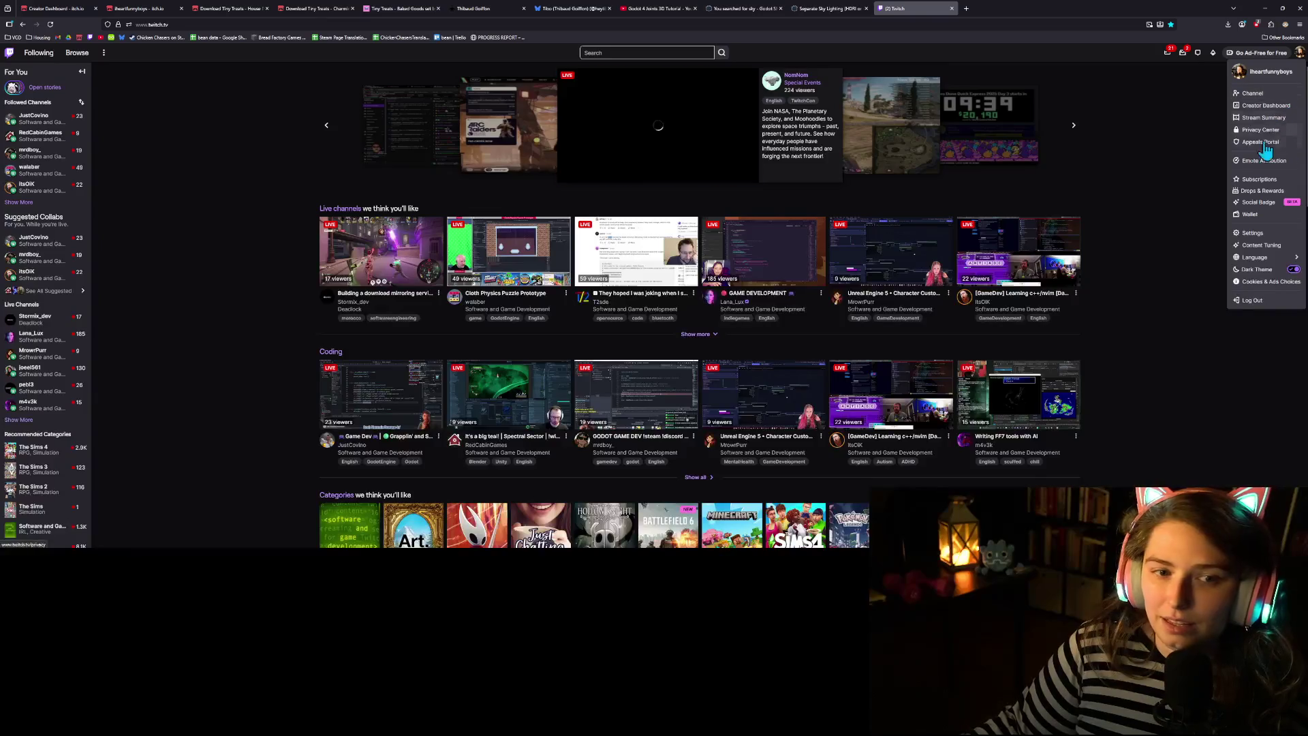
pyautogui.click(1265, 107)
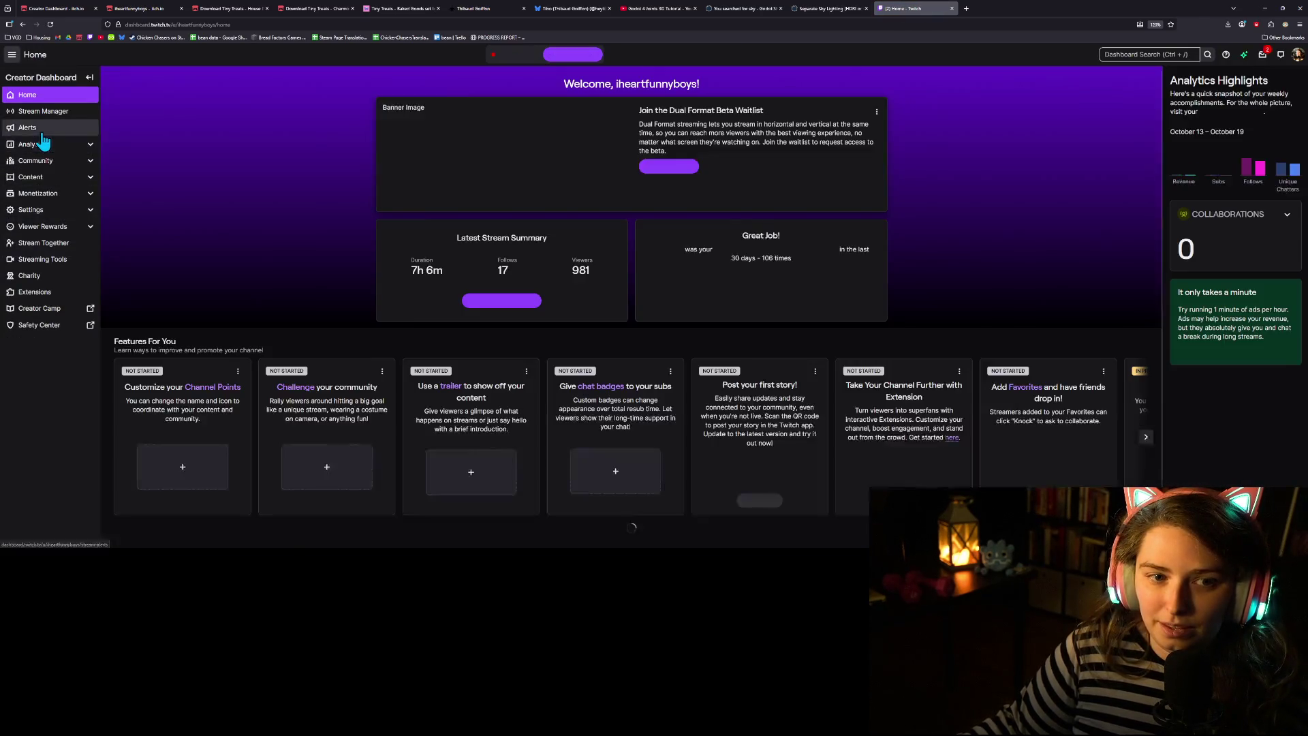
pyautogui.click(43, 111)
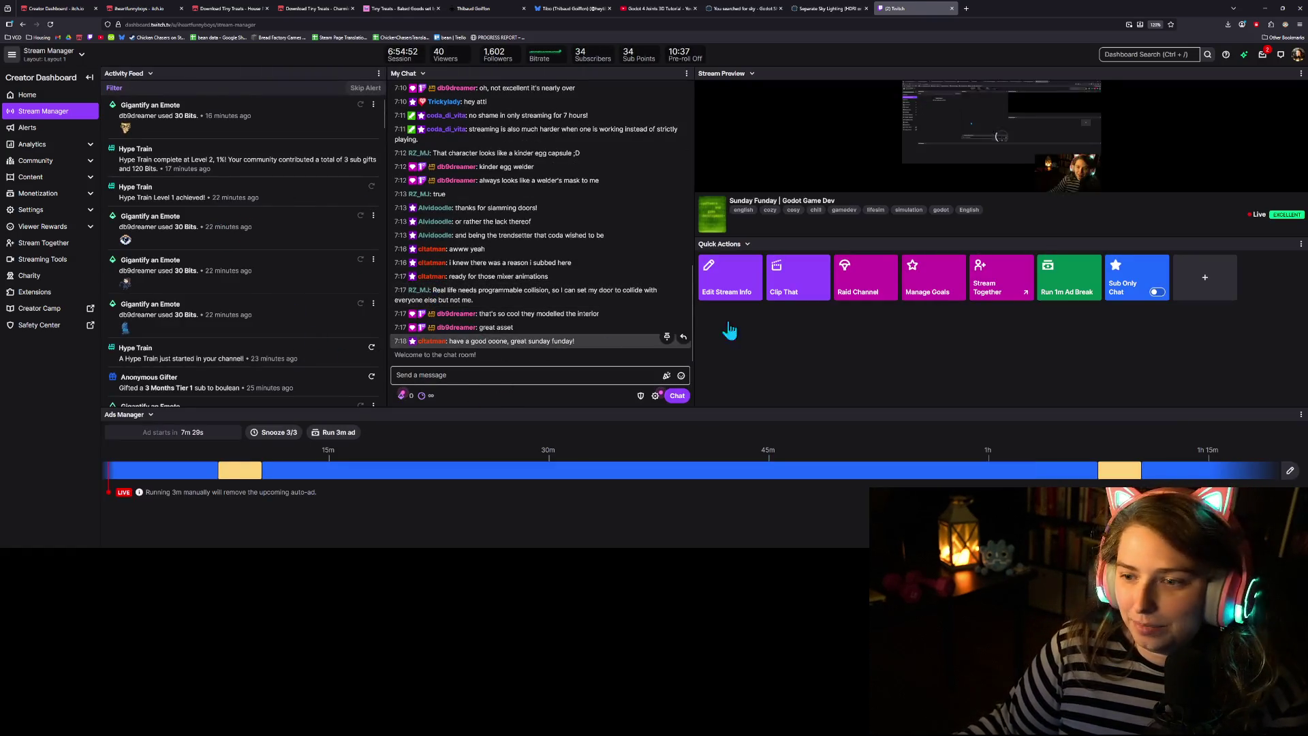
# Raid the first suggested Godot game-dev channel after dismissing the promo and Knock prompts
pyautogui.click(855, 285)
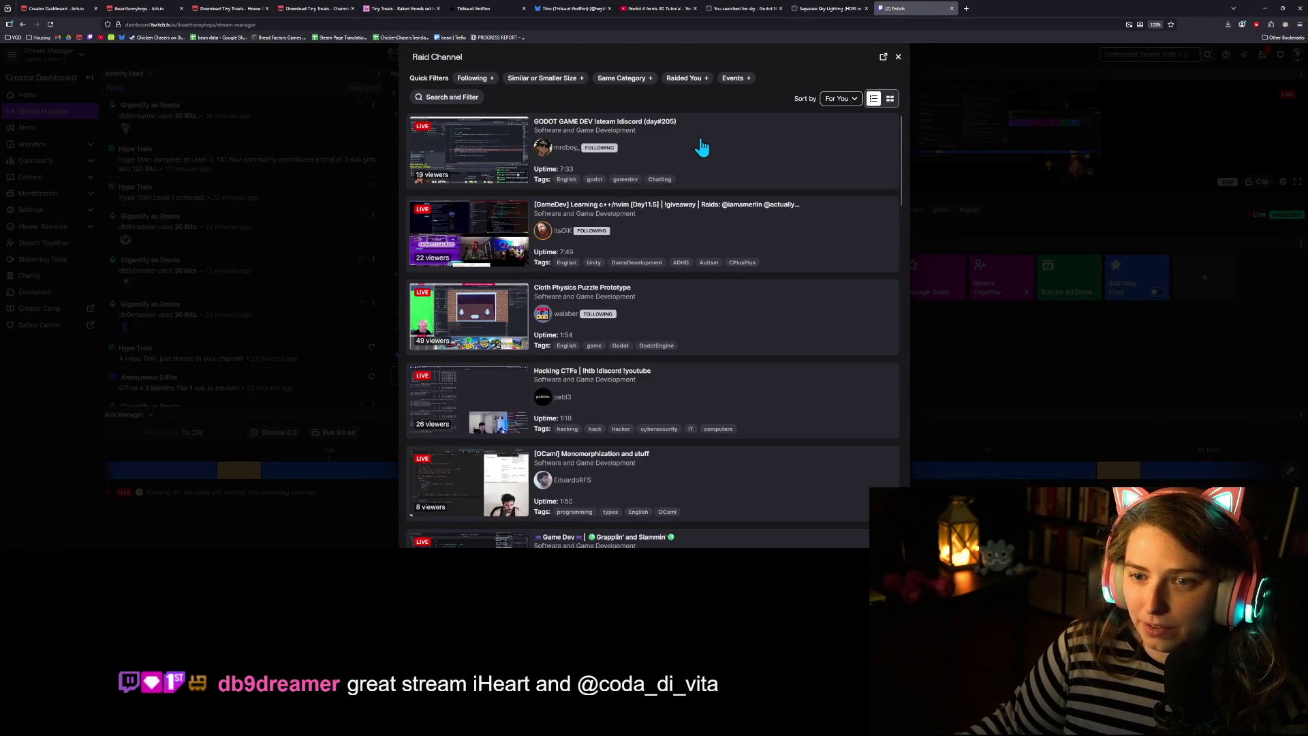
pyautogui.click(701, 140)
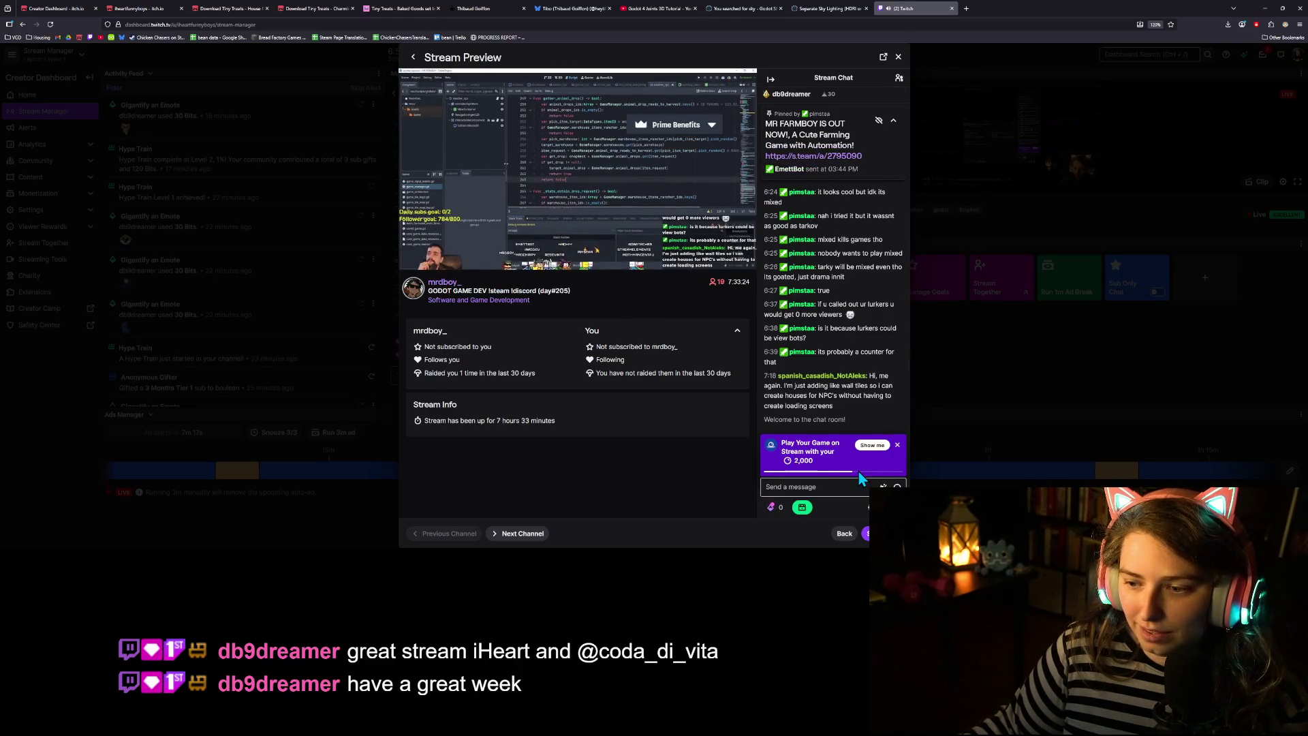
pyautogui.click(898, 446)
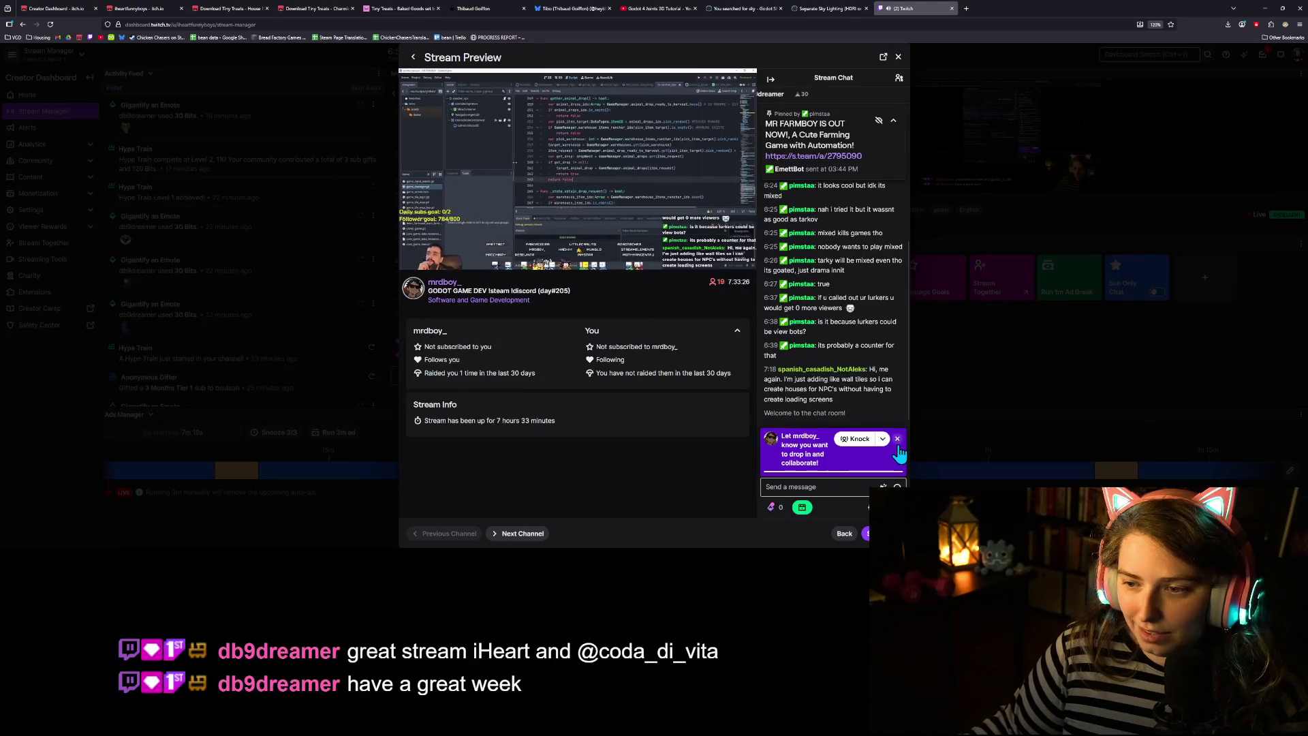
pyautogui.click(897, 440)
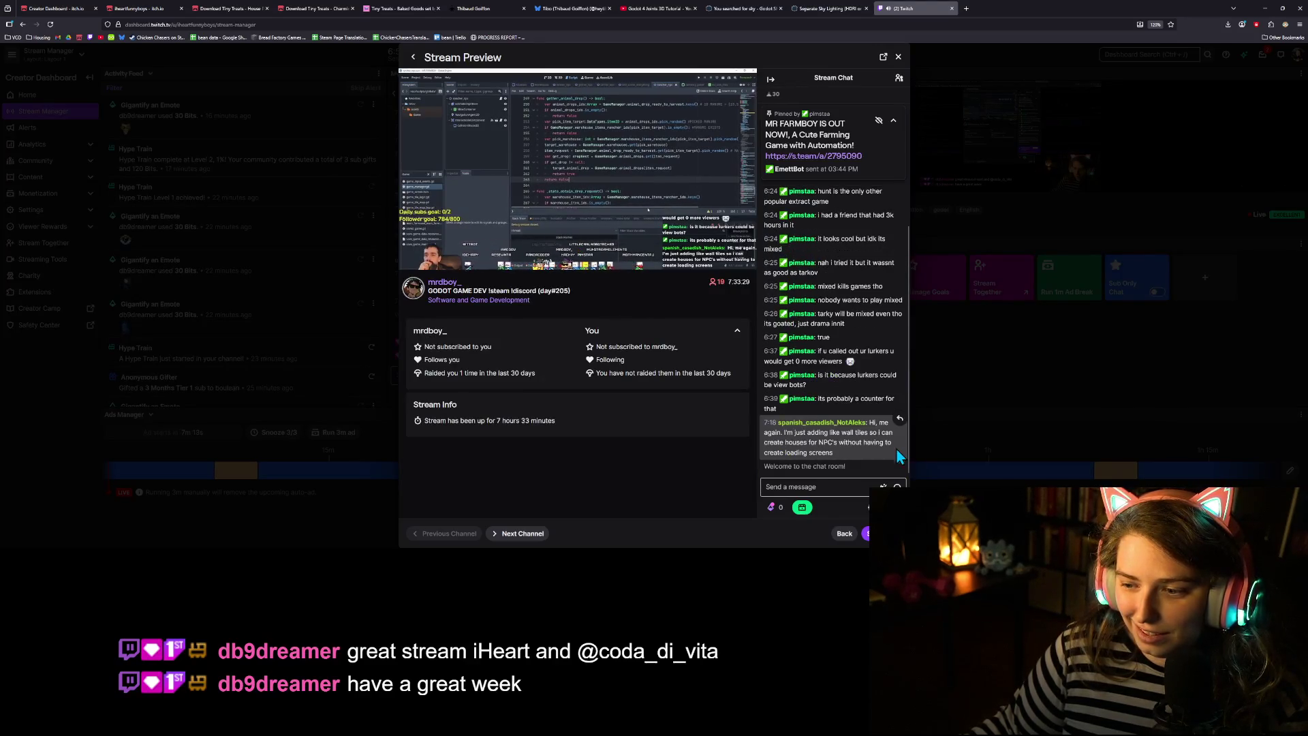
pyautogui.click(876, 534)
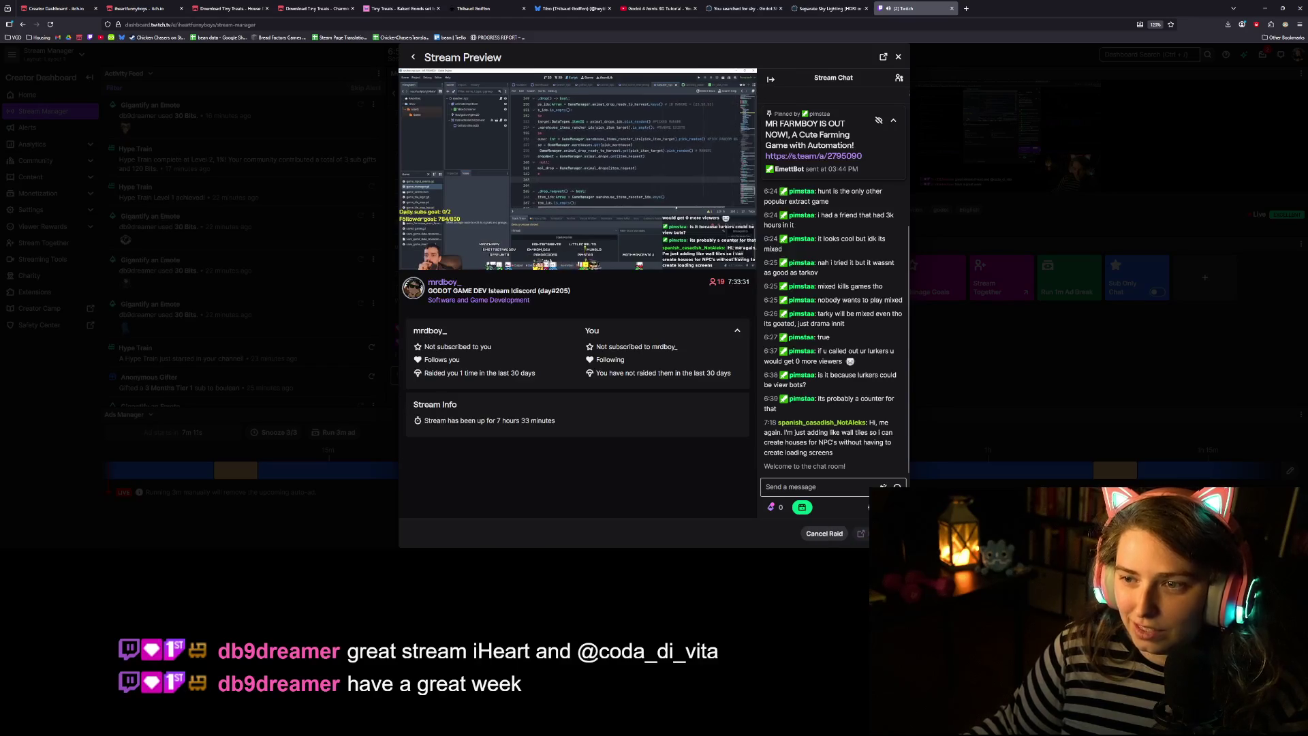